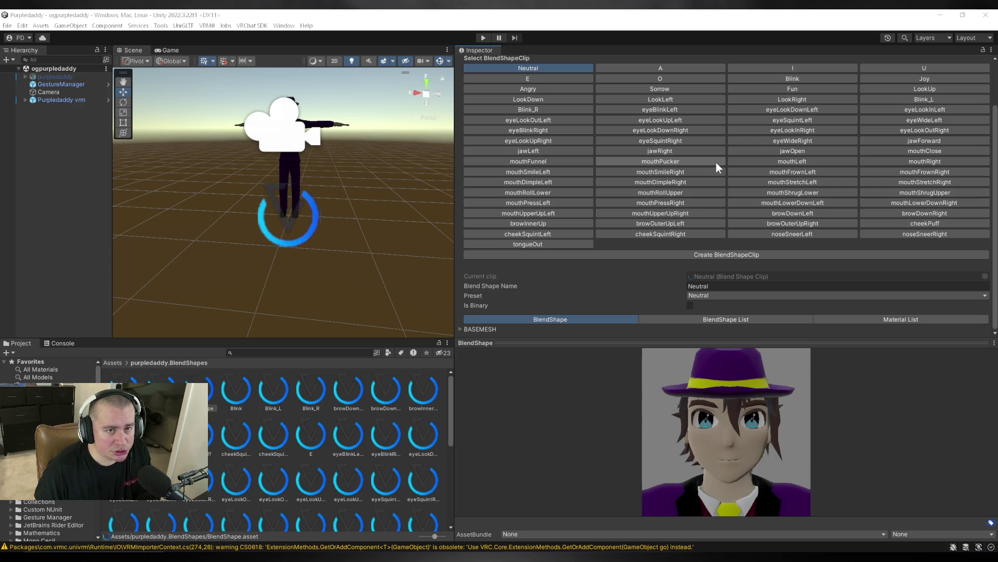
Position the VSeeFace avatar window over the Unity Inspector, a little lower on screen.
mouse_move(589, 149)
left_mouse_down()
mouse_move(613, 130)
mouse_move(612, 140)
left_mouse_up()
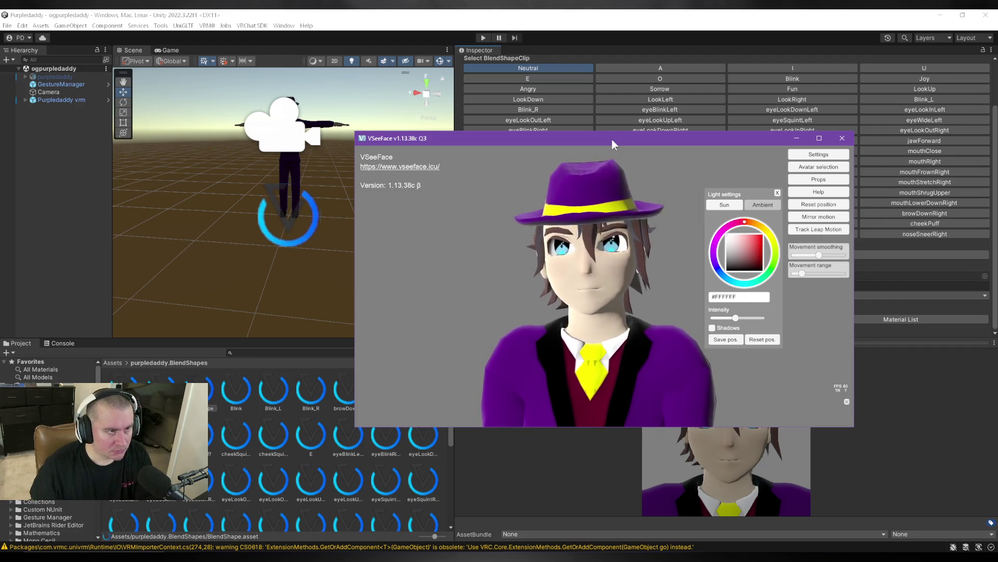
mouse_move(616, 144)
left_mouse_down()
mouse_move(616, 222)
mouse_move(607, 191)
left_mouse_up()
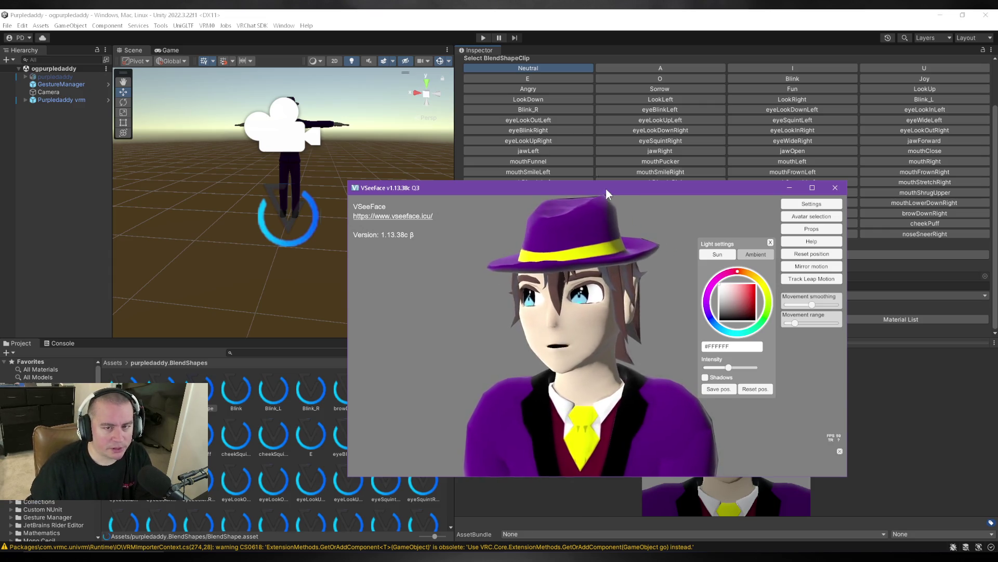
Turn on Mirror motion for the VSeeFace avatar and minimise VSeeFace.
left_click(826, 266)
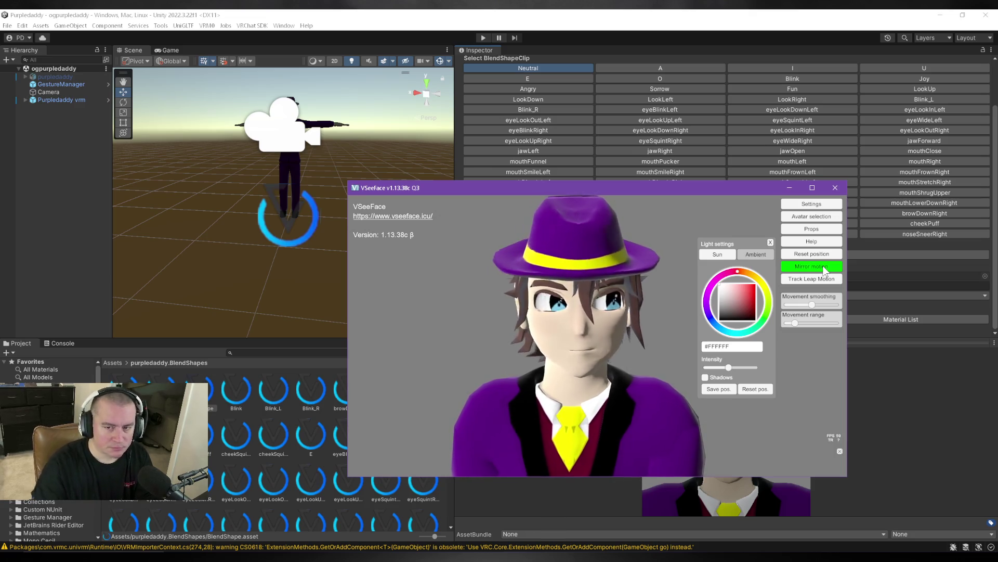
left_click(790, 188)
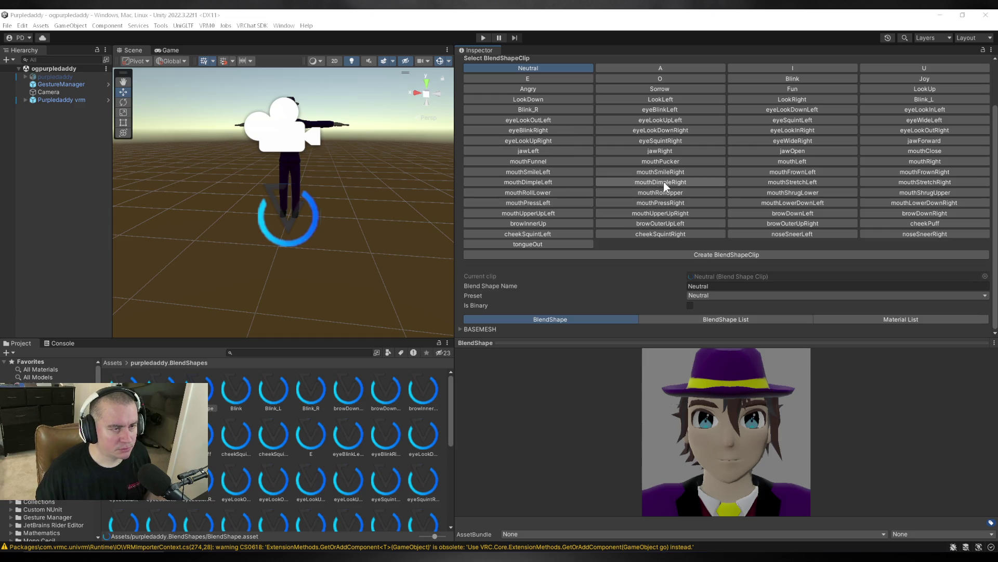
Load the mouthStretchLeft clip and scroll through its BASEMESH blendshape sliders.
left_click(791, 182)
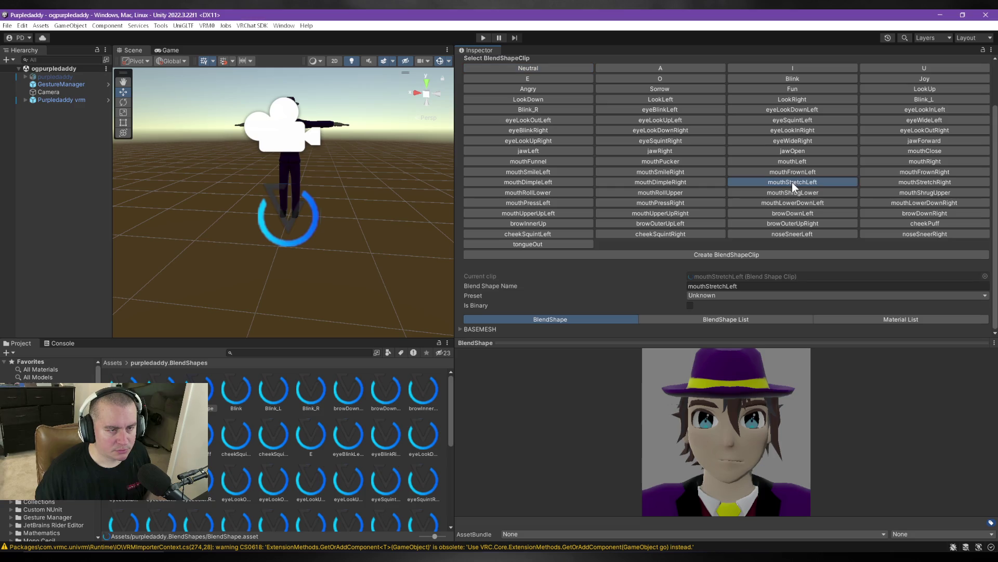
left_click(460, 329)
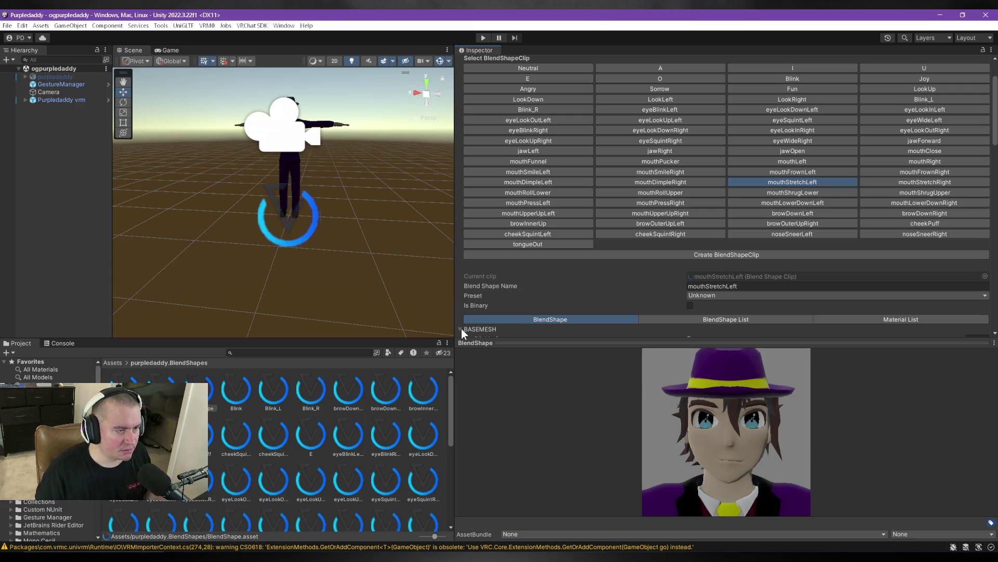
scroll(525, 263, "down", 4)
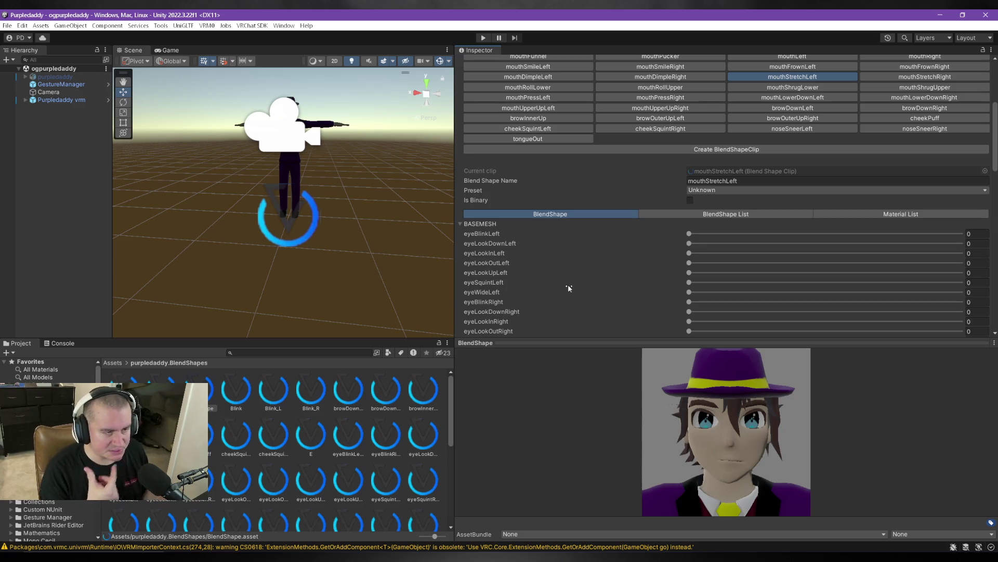
scroll(560, 285, "down", 3)
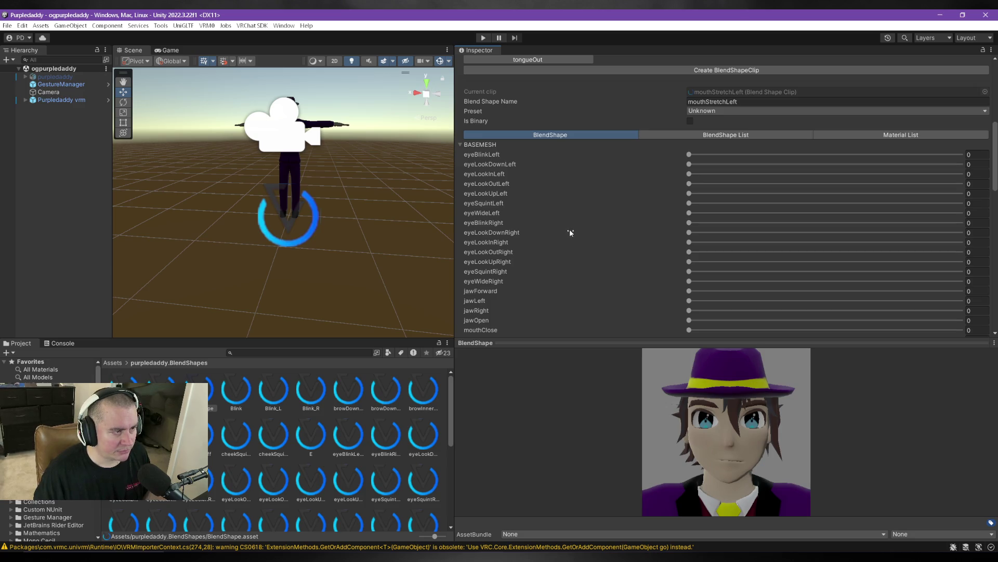
scroll(571, 235, "down", 2)
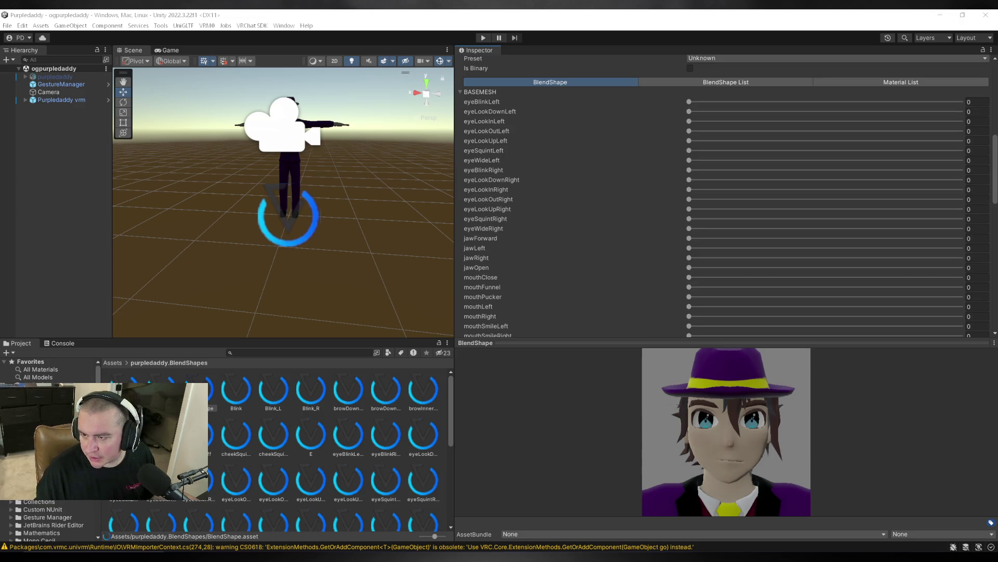
Bring VSeeFace back over the editor, closing its general settings panel.
mouse_move(997, 258)
left_mouse_down()
mouse_move(909, 258)
mouse_move(554, 156)
mouse_move(567, 179)
left_mouse_up()
left_click(722, 234)
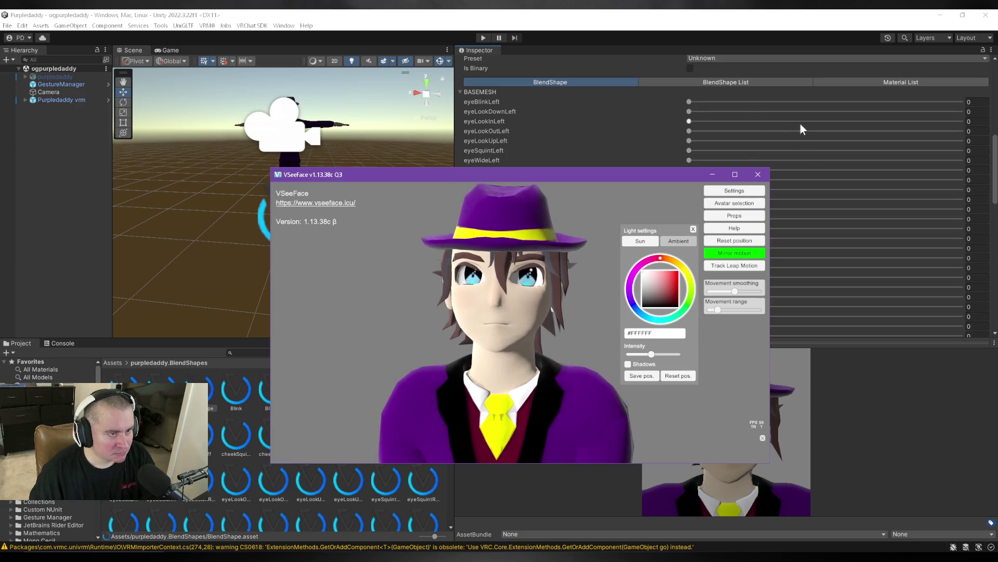
left_click(735, 191)
Increase VSeeFace's mouth size reduction from 0.20 in General settings.
left_click(673, 192)
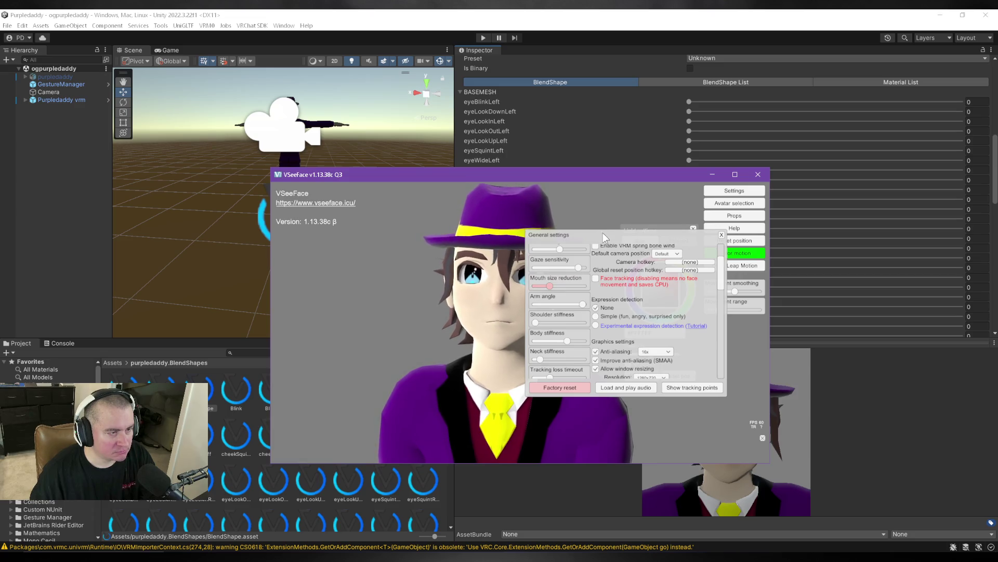
mouse_move(548, 290)
left_mouse_down()
mouse_move(557, 291)
mouse_move(539, 294)
left_mouse_up()
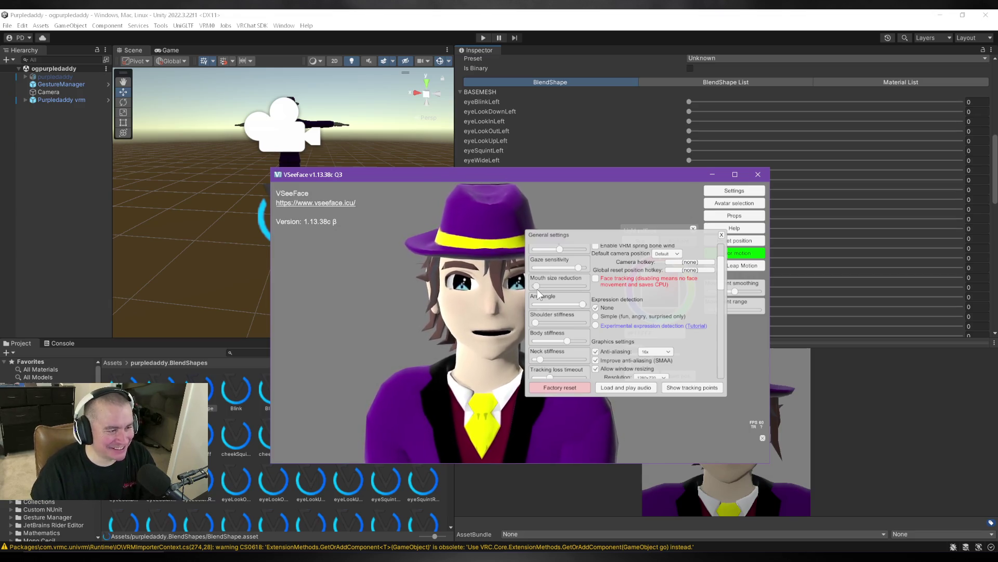
left_click_drag(537, 286, 548, 288)
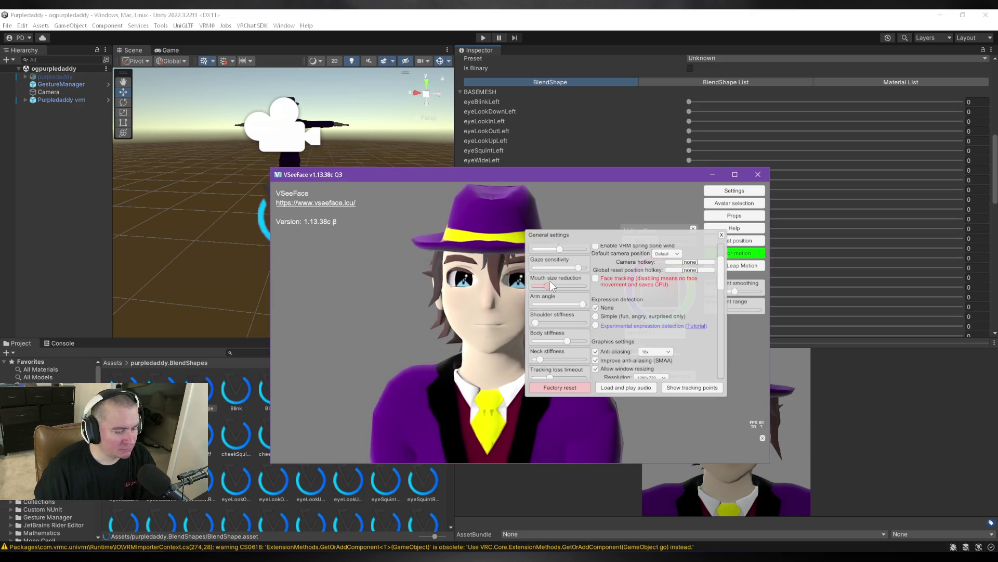
Close VSeeFace's general settings panel and move the window almost off-screen.
left_click_drag(548, 238, 636, 234)
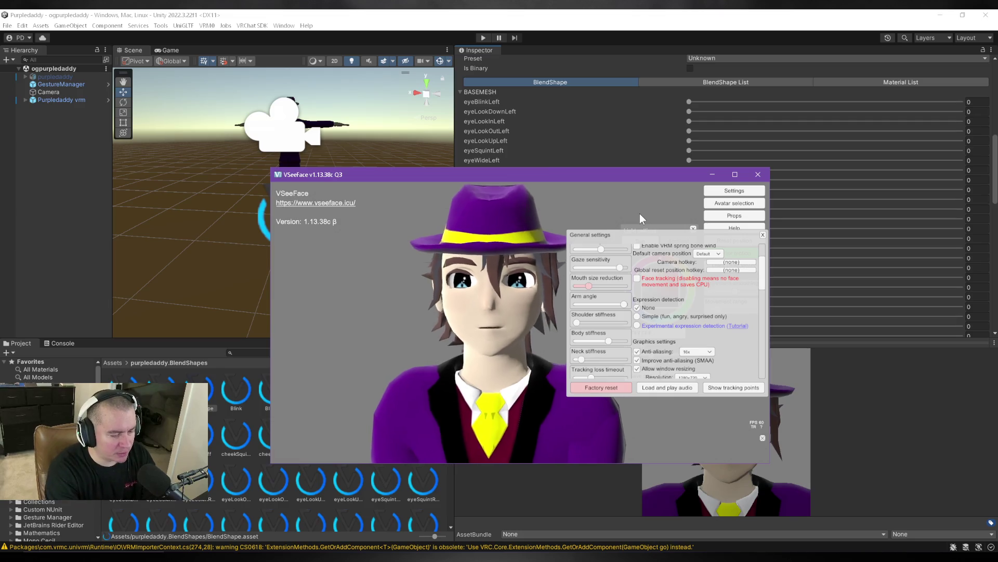
left_click(763, 235)
mouse_move(629, 180)
left_mouse_down()
mouse_move(997, 229)
mouse_move(997, 196)
mouse_move(997, 208)
left_mouse_up()
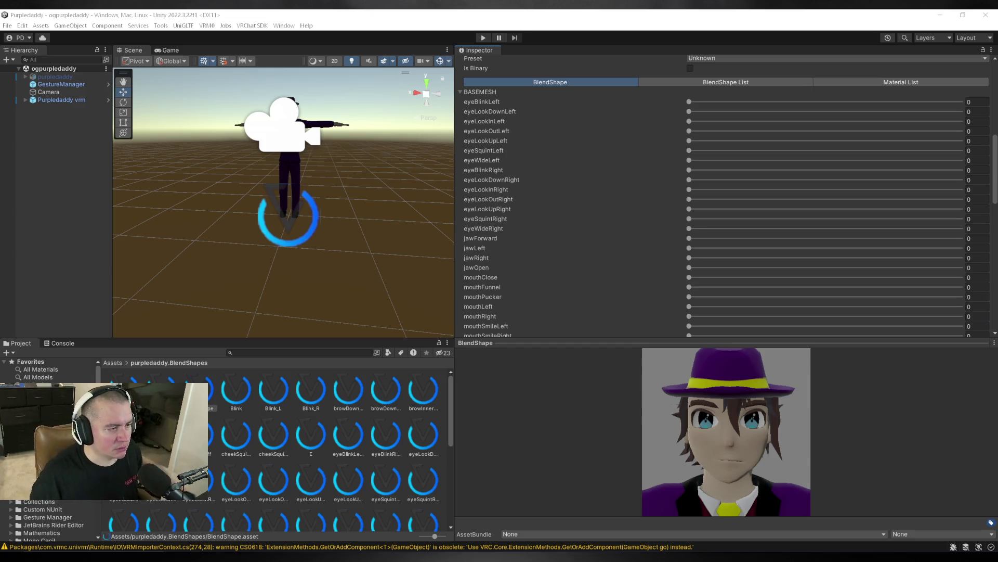
Switch the clip editor from mouthShrugLower to the mouthLowerDownLeft clip.
scroll(514, 280, "up", 10)
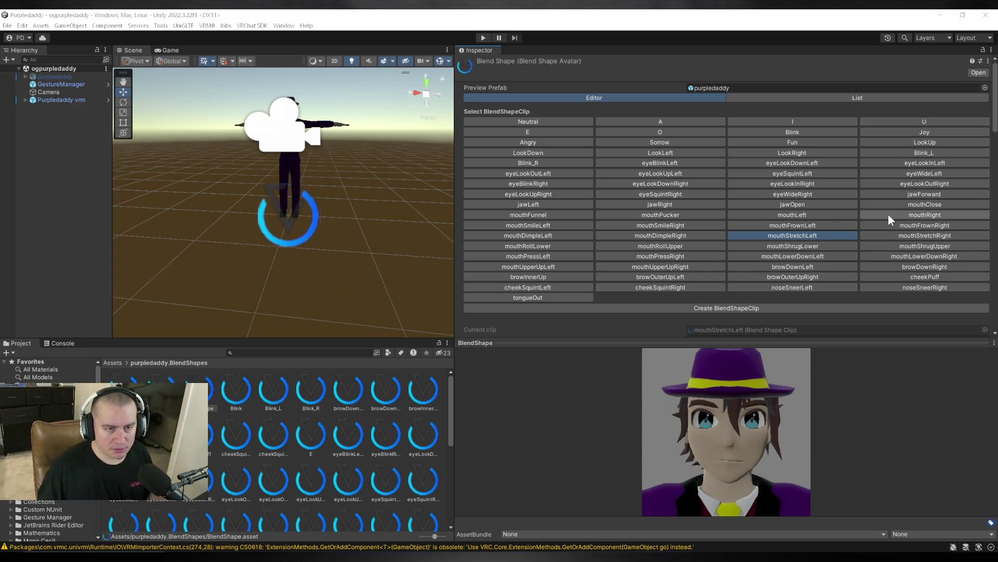
left_click(806, 247)
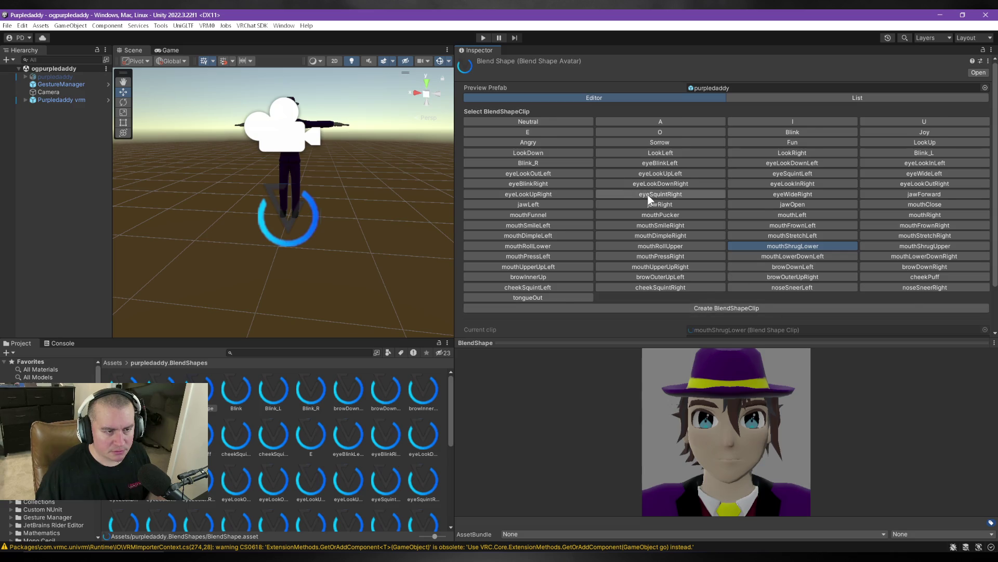
scroll(648, 196, "down", 2)
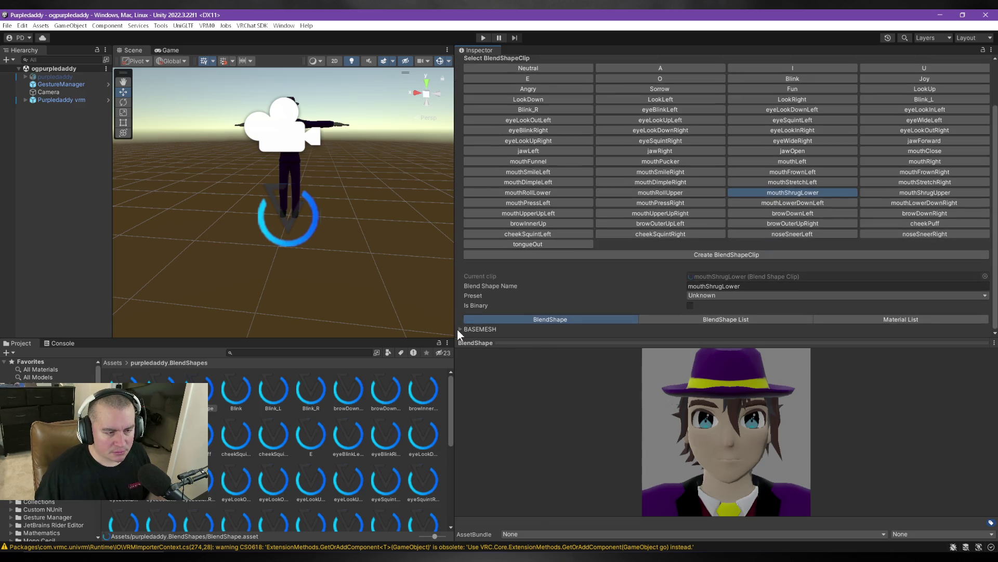
left_click(811, 206)
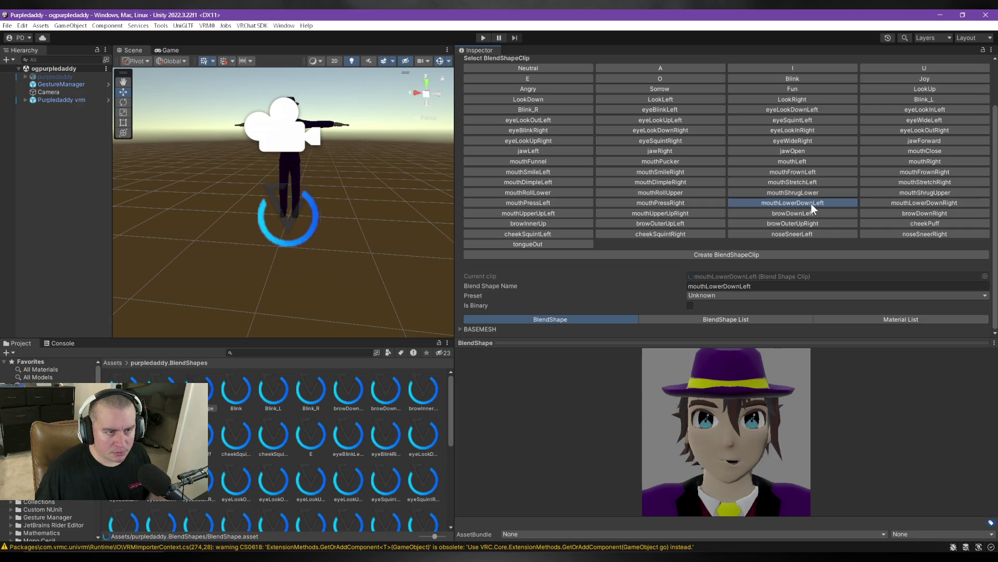
Lower the mouthLowerDownLeft clip's mouthLowerDownLeft weight from 100 to about 60.
left_click(460, 328)
scroll(608, 207, "down", 10)
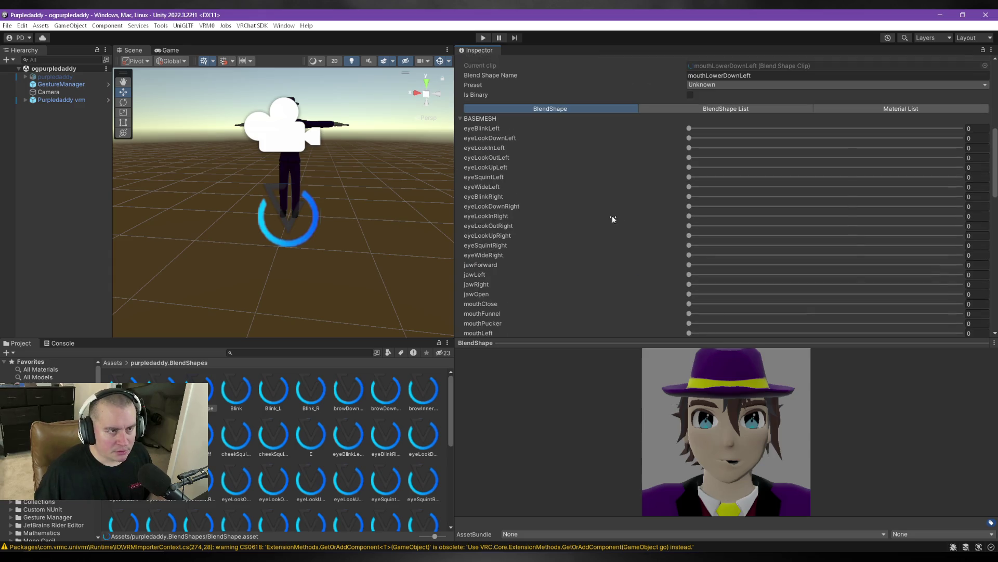
scroll(616, 222, "down", 3)
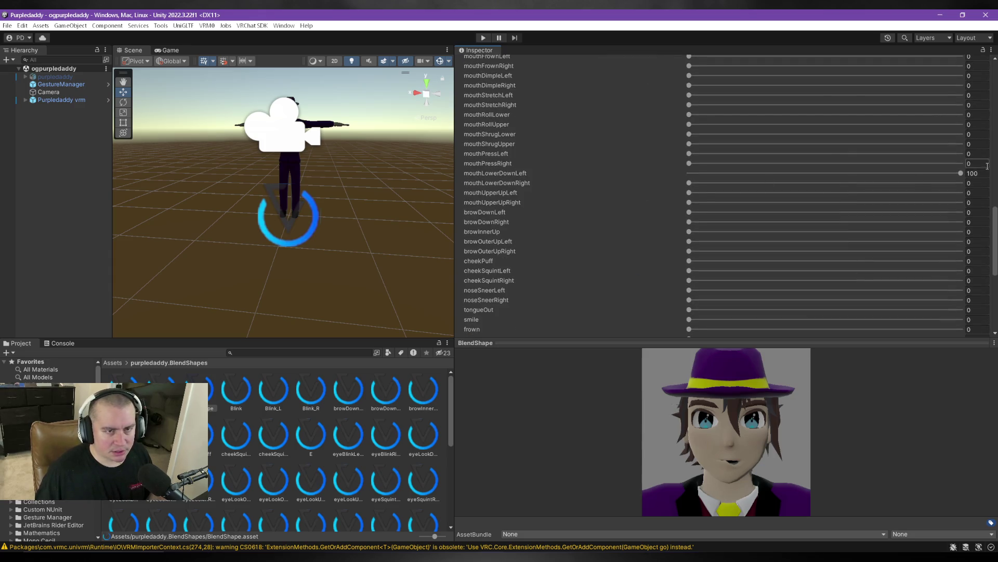
left_click_drag(961, 173, 866, 176)
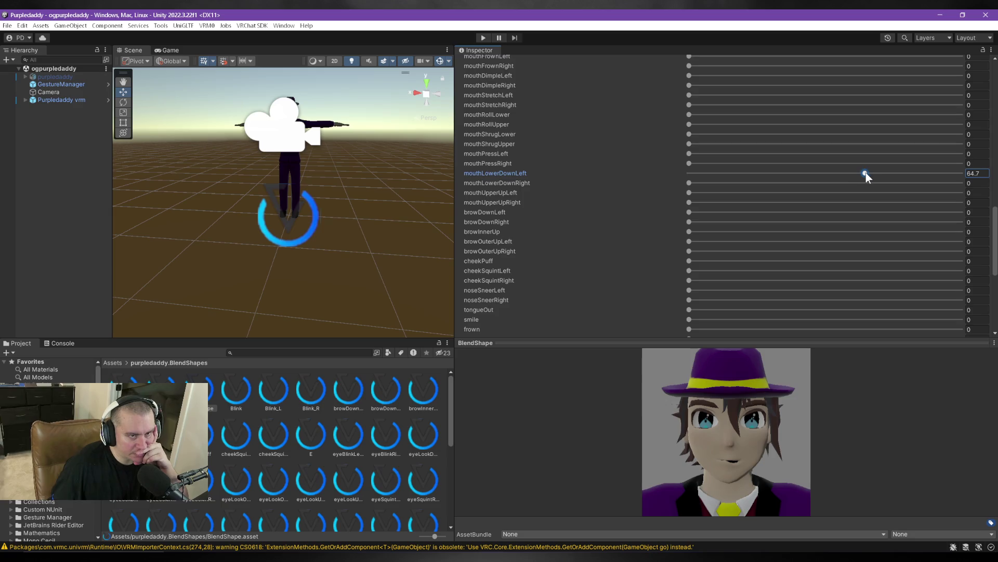
left_click_drag(866, 174, 853, 175)
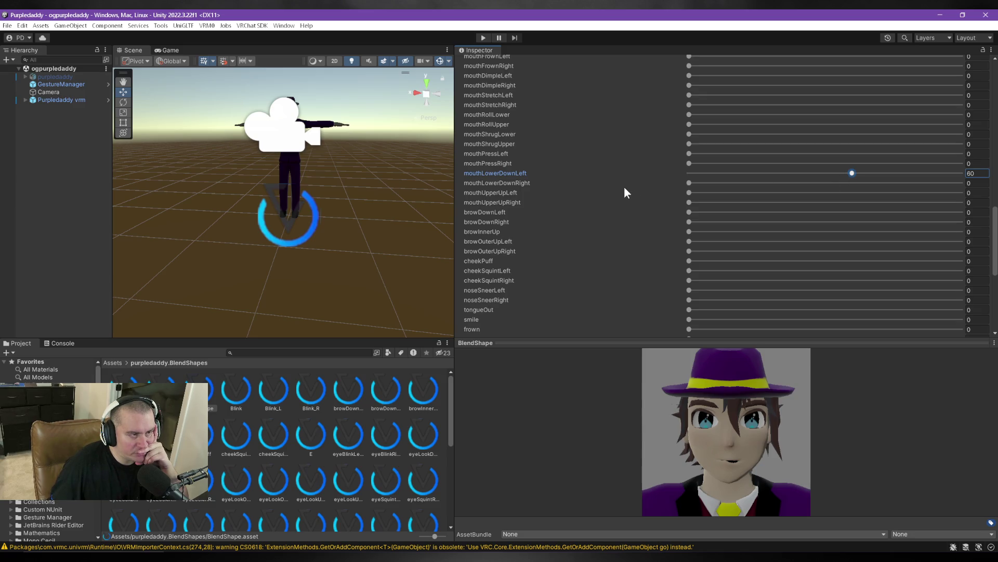
scroll(629, 195, "up", 10)
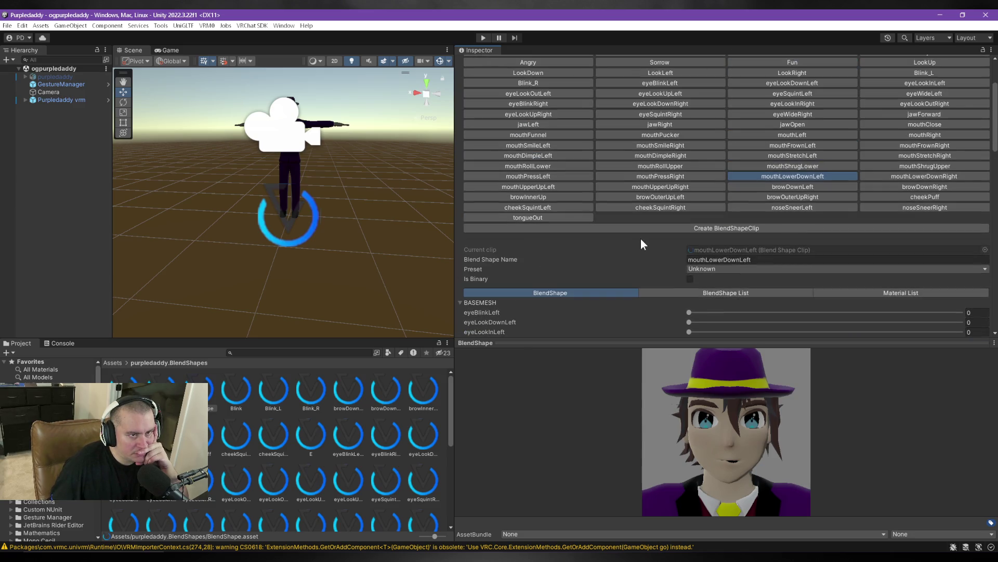
Set the mouthLowerDownRight clip's mouthLowerDownRight weight to 60.
left_click(944, 179)
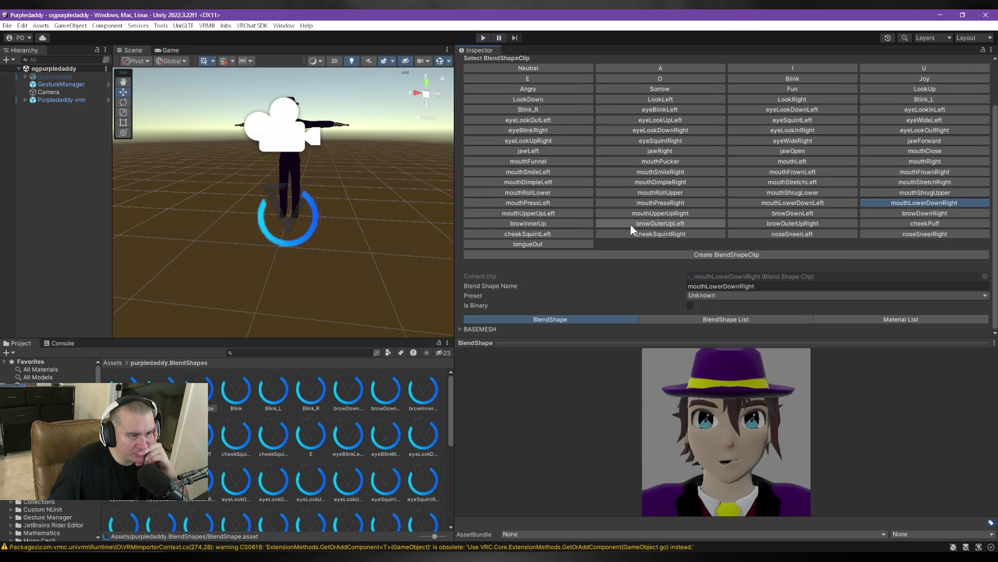
left_click(460, 329)
scroll(636, 182, "down", 10)
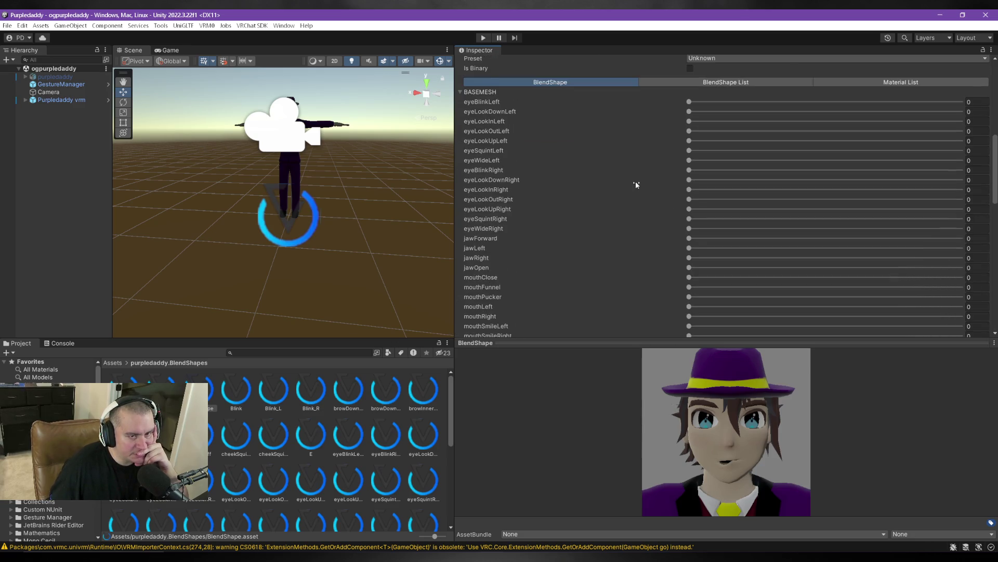
scroll(632, 243, "down", 3)
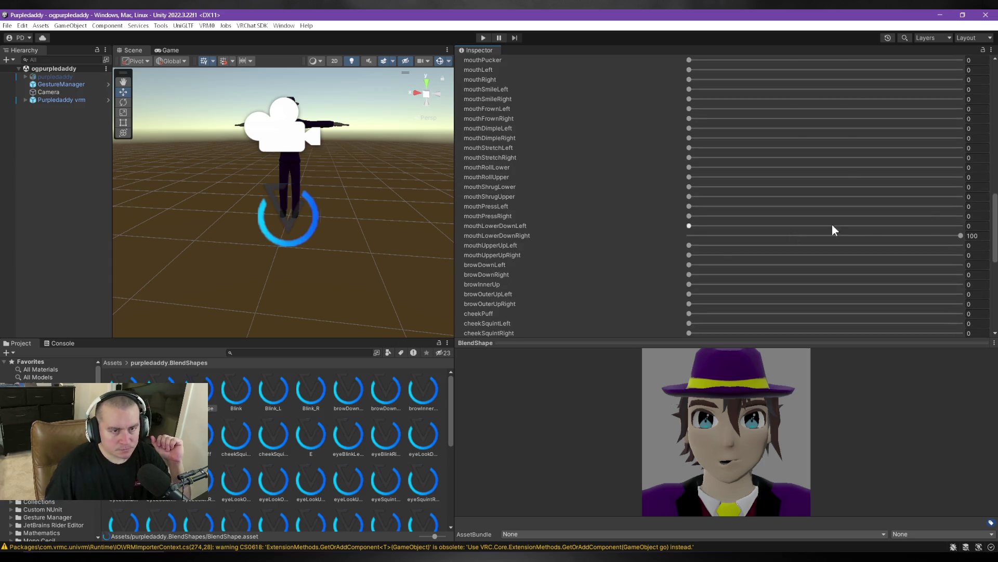
left_click(972, 235)
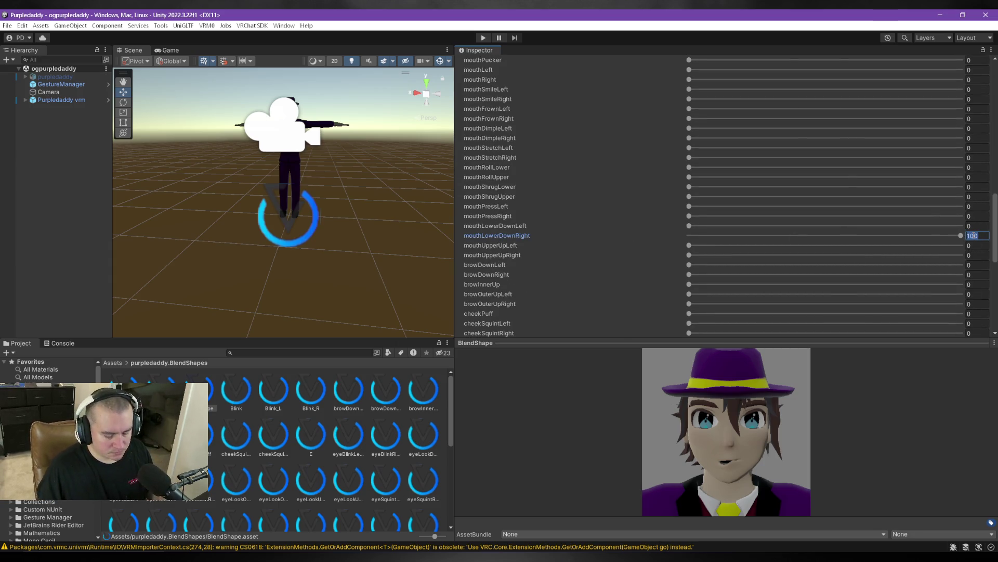
type("60")
left_click(607, 185)
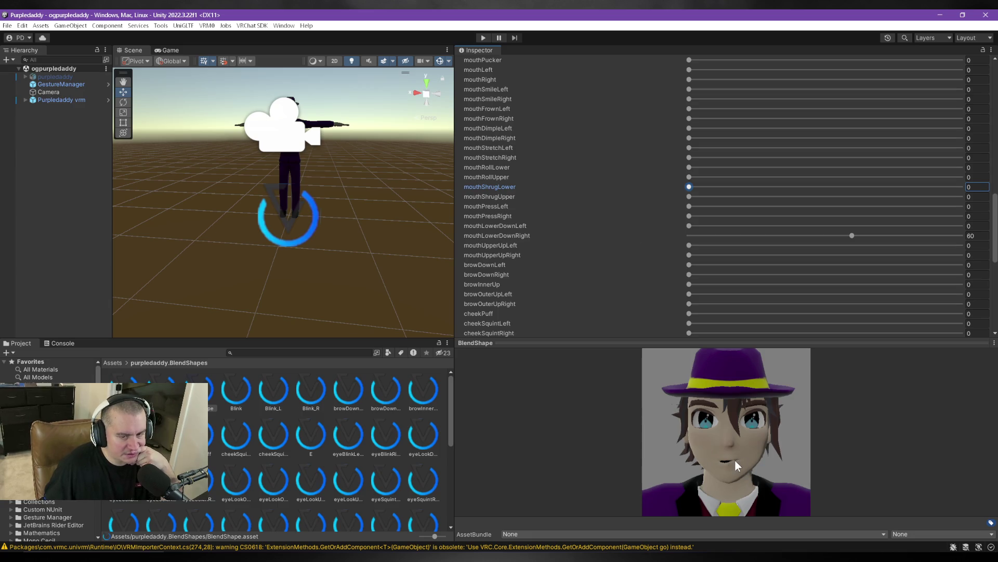
Make mouthLowerDownLeft the current clip again.
scroll(735, 463, "up", 3)
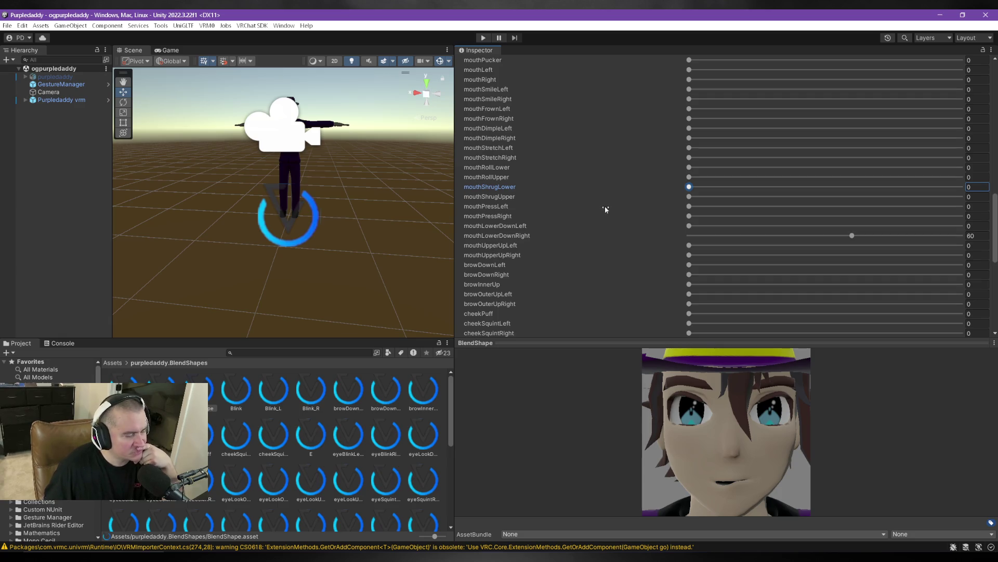
scroll(634, 213, "up", 15)
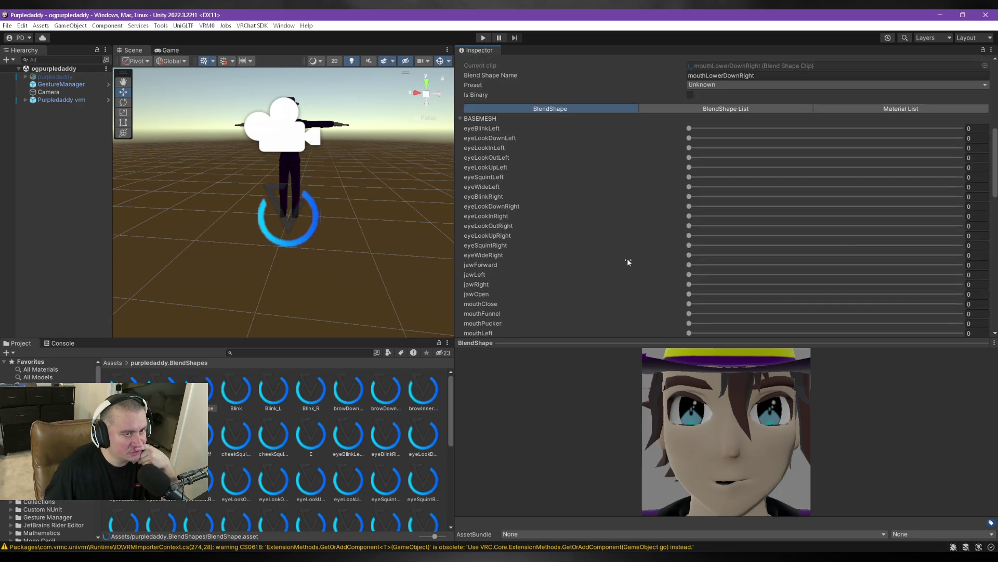
left_click(834, 203)
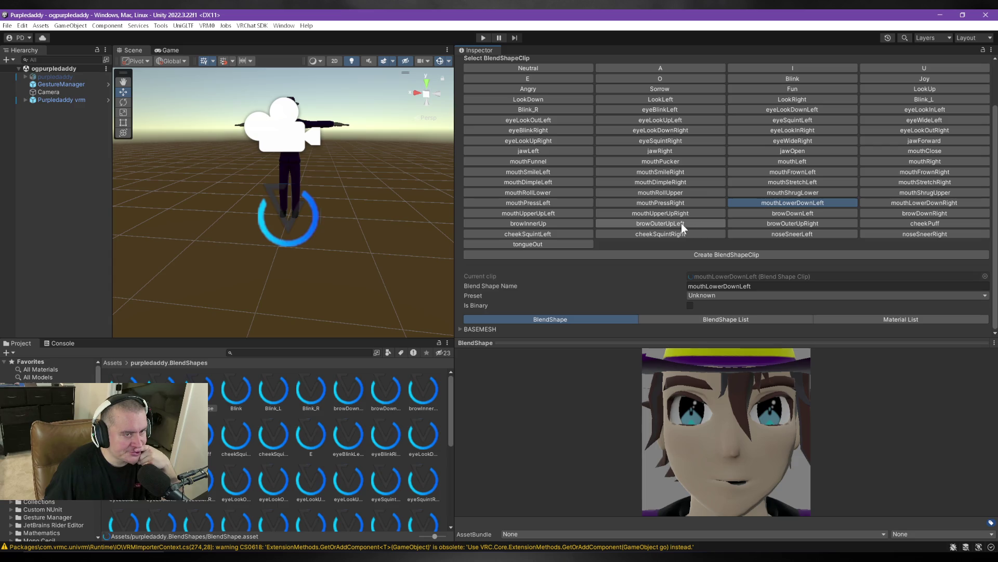
scroll(681, 223, "up", 2)
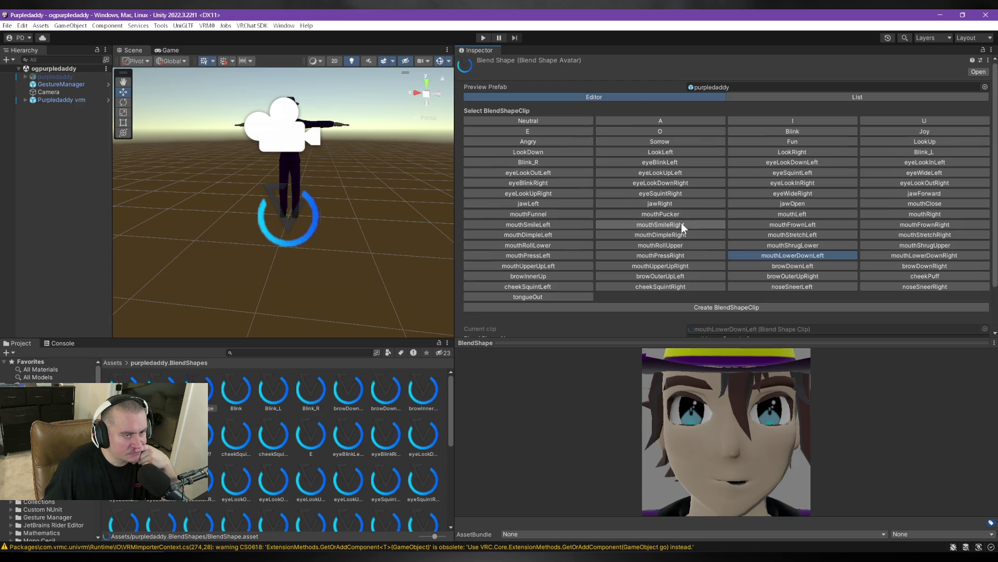
Open the jawOpen clip's BASEMESH sliders and set its jawOpen weight to 80.
left_click(803, 202)
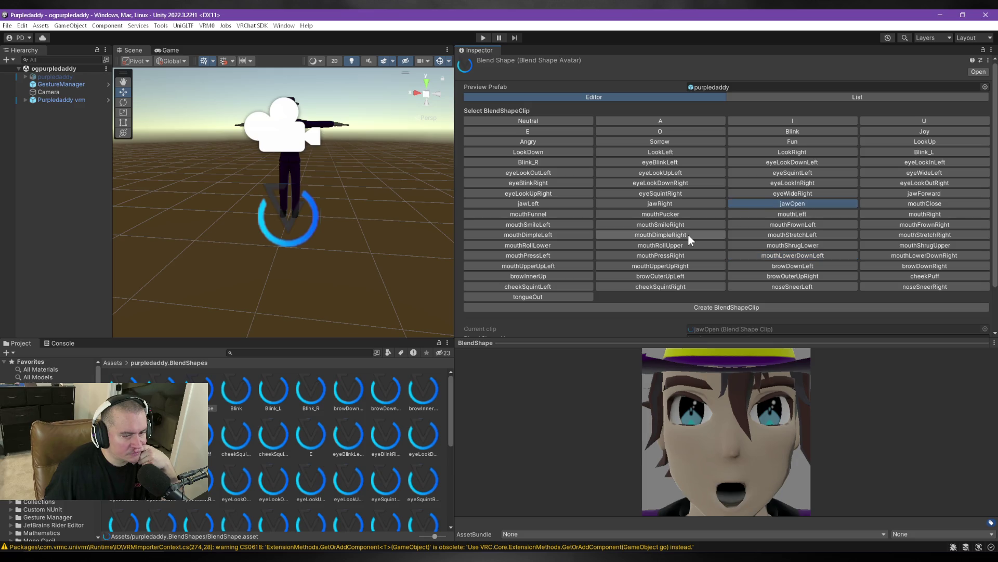
scroll(679, 223, "down", 2)
scroll(679, 223, "down", 1)
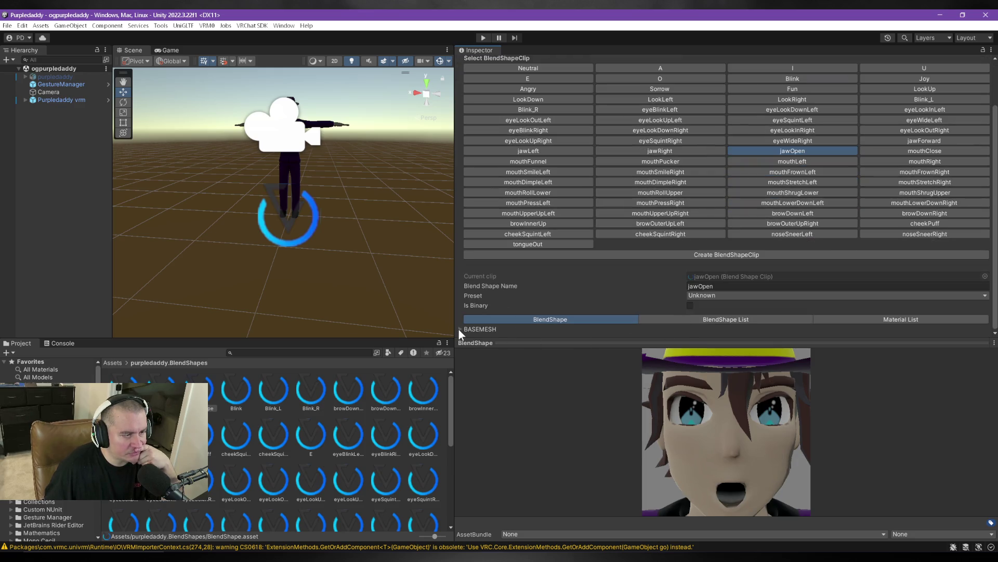
left_click(460, 330)
scroll(658, 207, "down", 10)
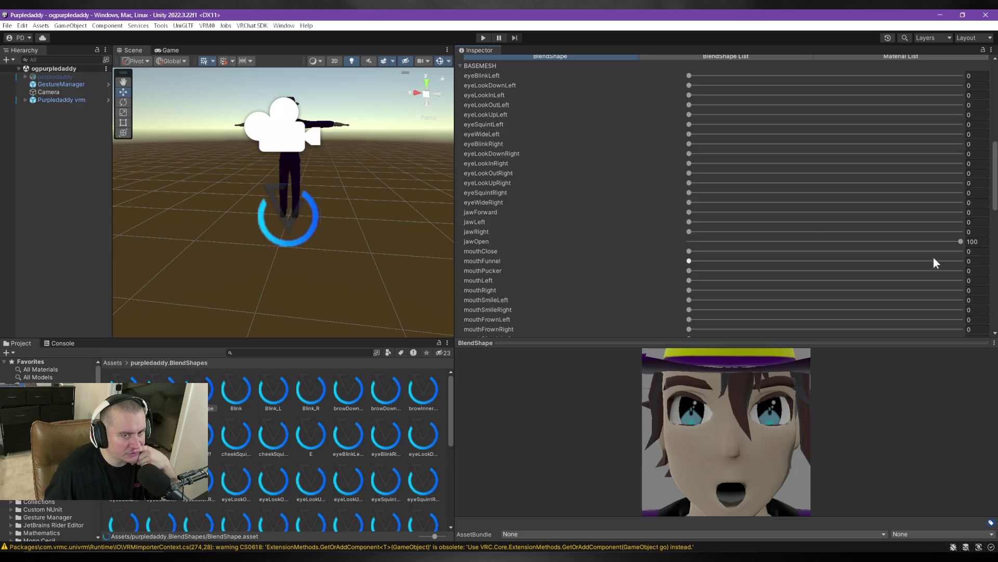
left_click_drag(960, 242, 906, 244)
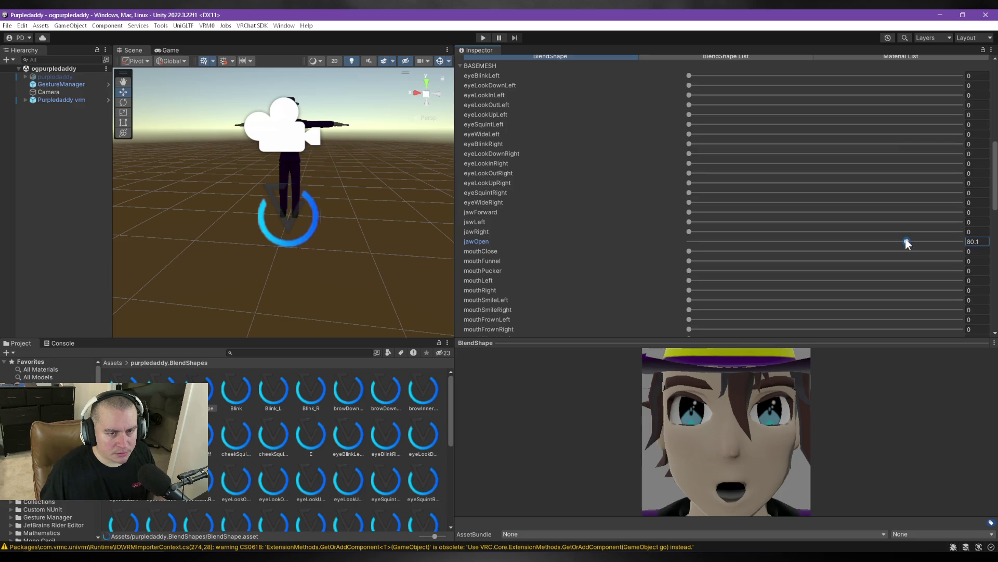
left_click_drag(906, 243, 906, 242)
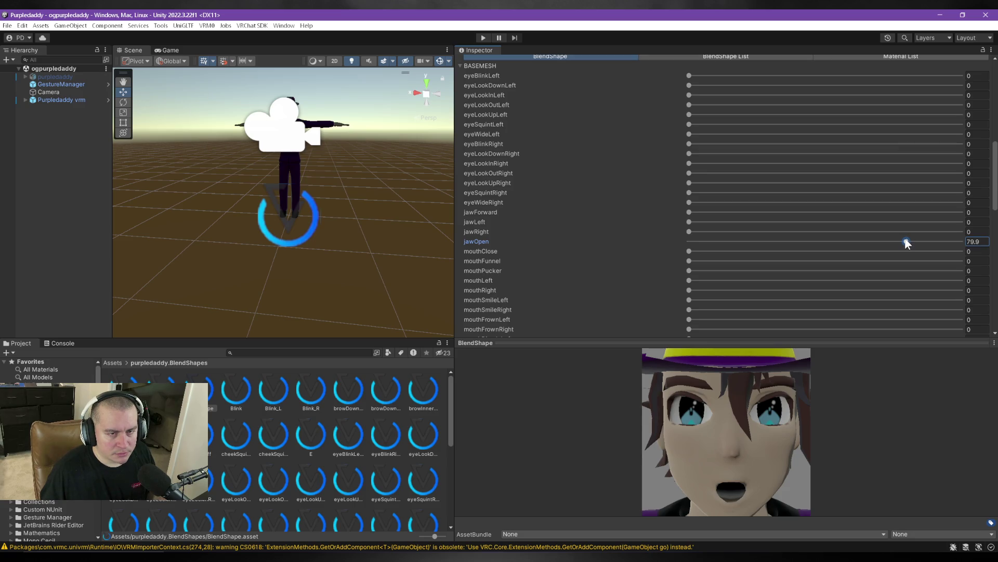
double_click(981, 242)
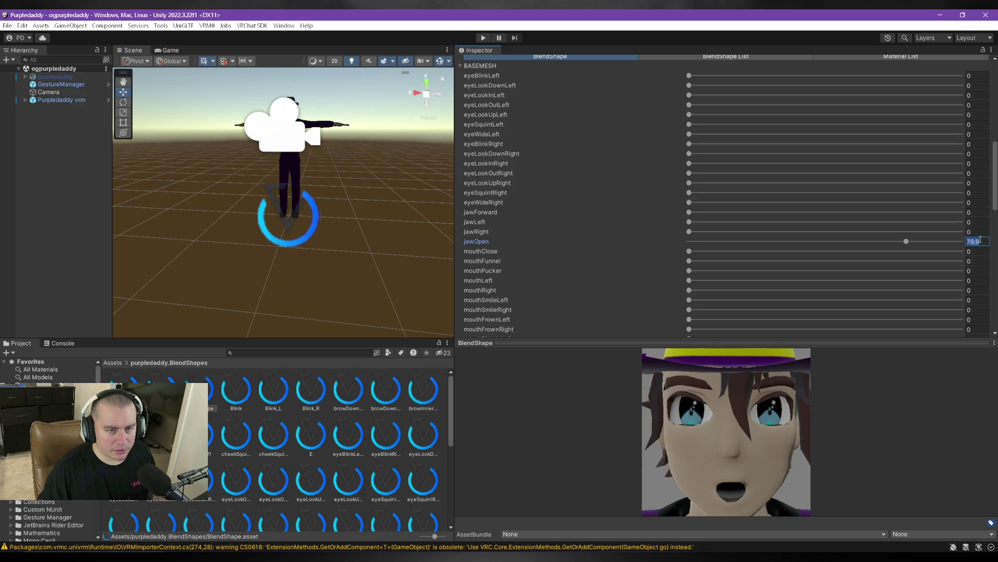
type("80")
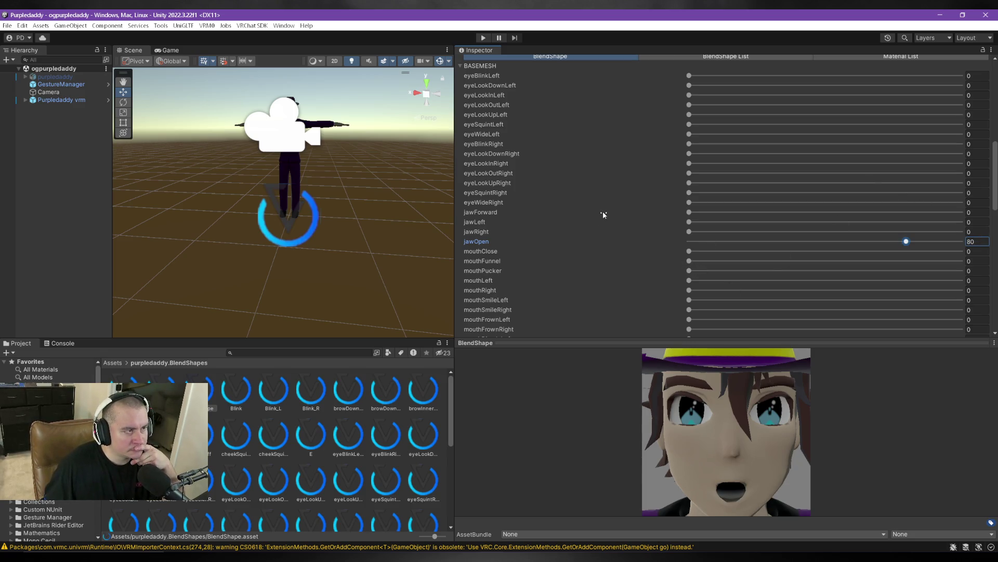
scroll(570, 276, "up", 10)
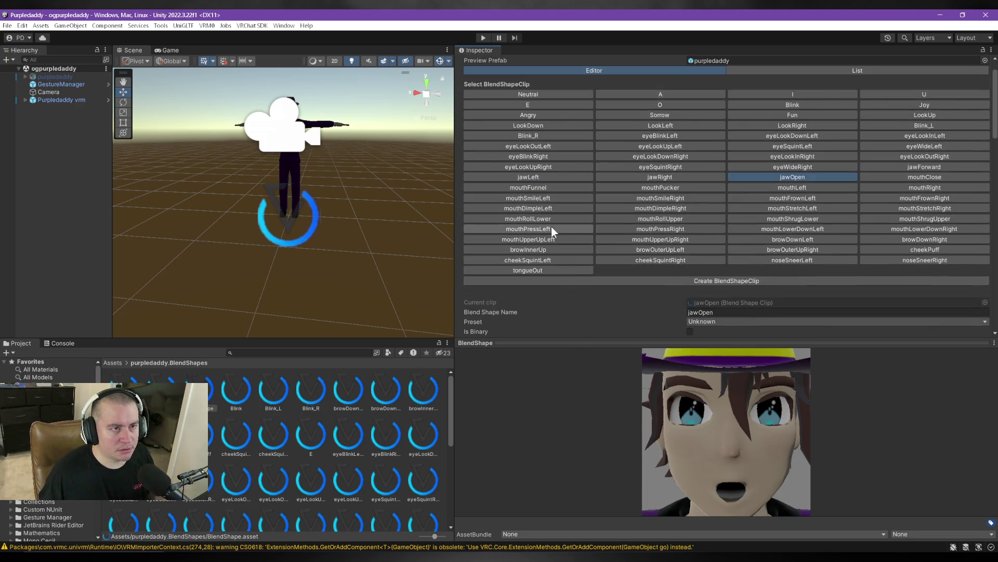
left_click(602, 283)
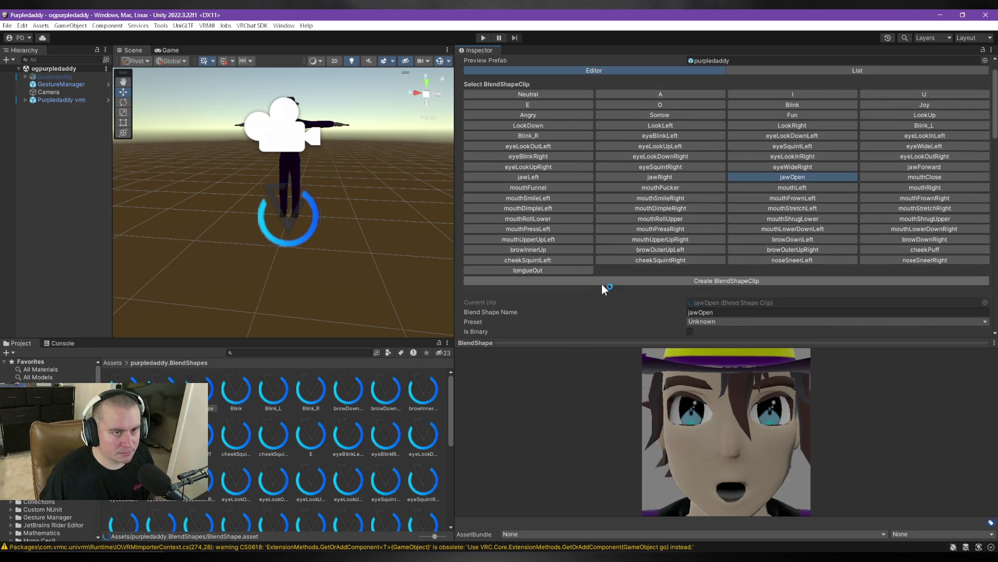
scroll(601, 284, "down", 10)
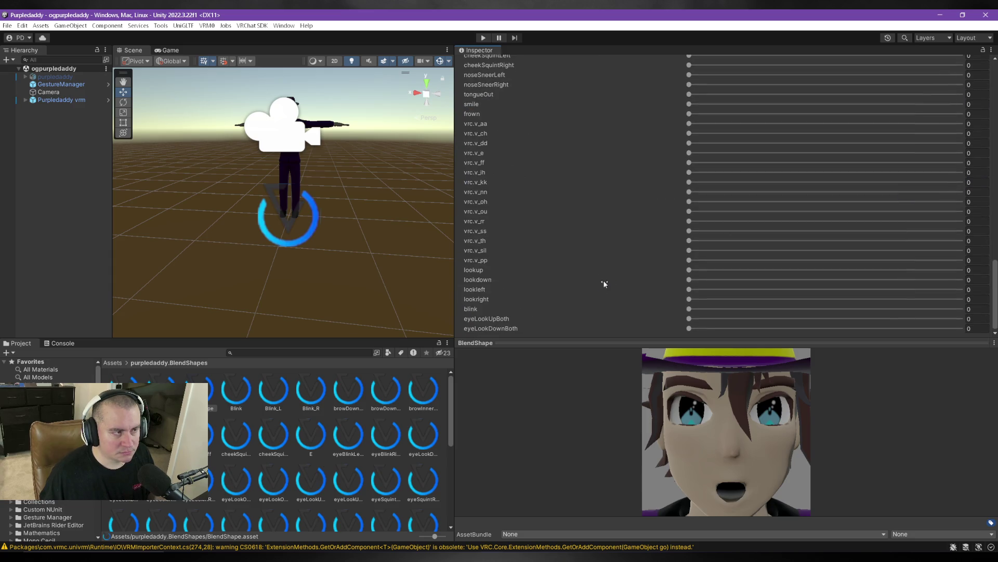
Select Purpledaddy vrm, review its VRM Meta info, and expand it in the Hierarchy.
left_click(59, 99)
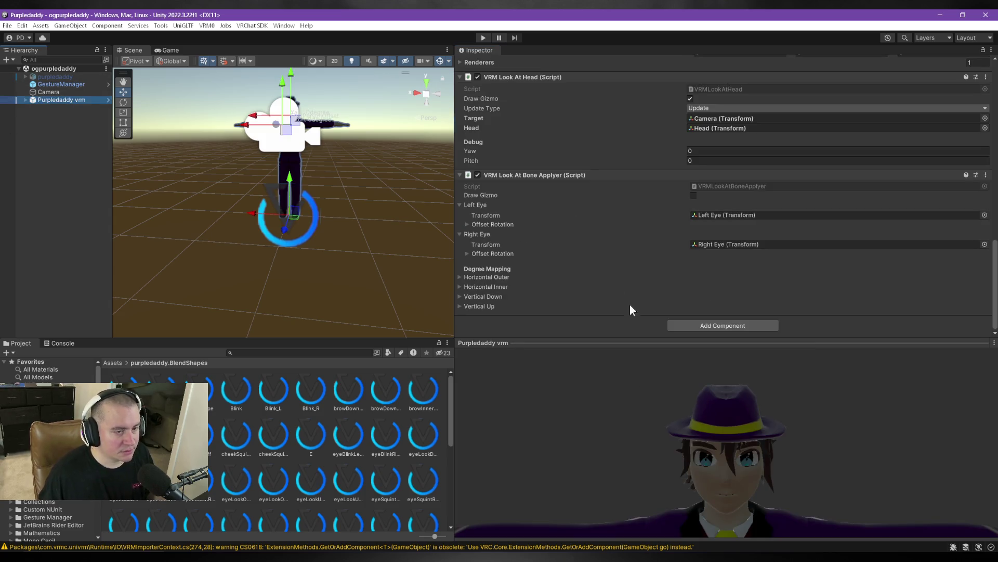
scroll(579, 251, "up", 10)
scroll(580, 254, "up", 10)
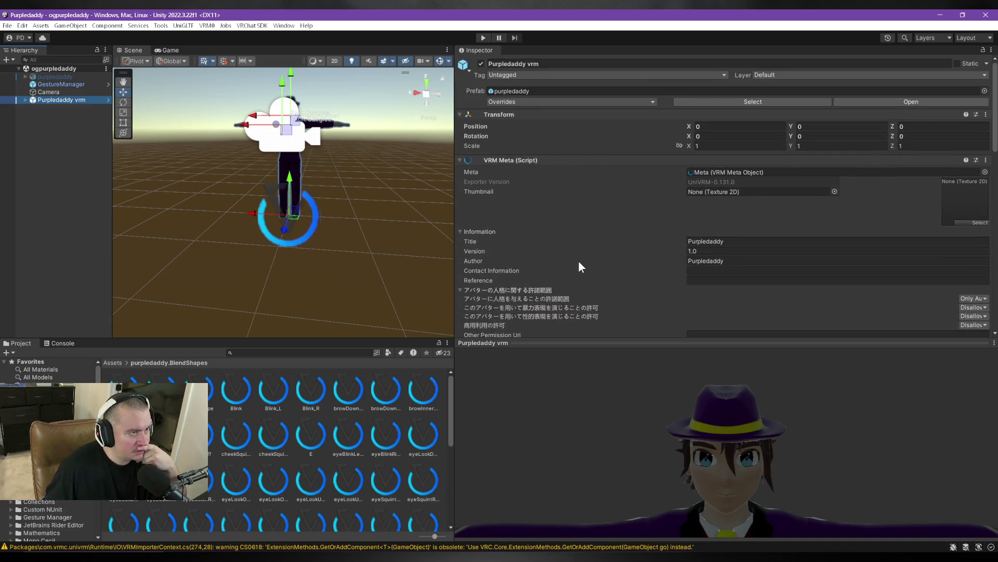
scroll(579, 262, "down", 15)
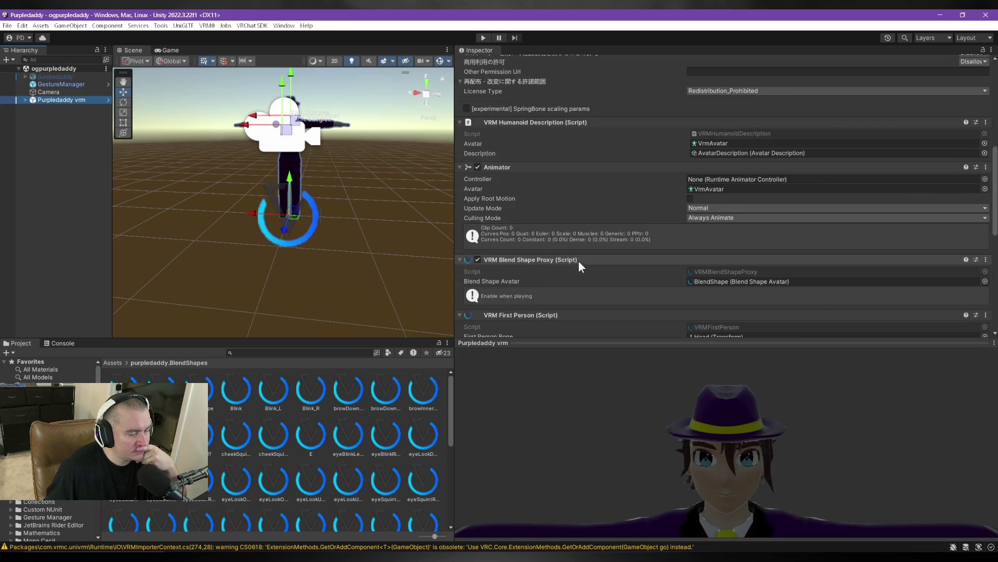
scroll(579, 263, "down", 5)
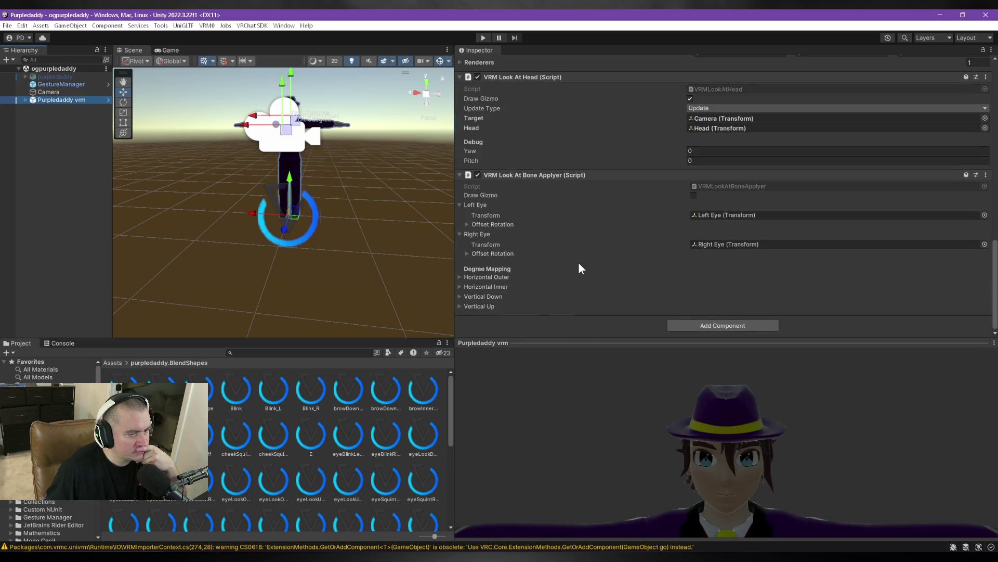
scroll(579, 264, "up", 9)
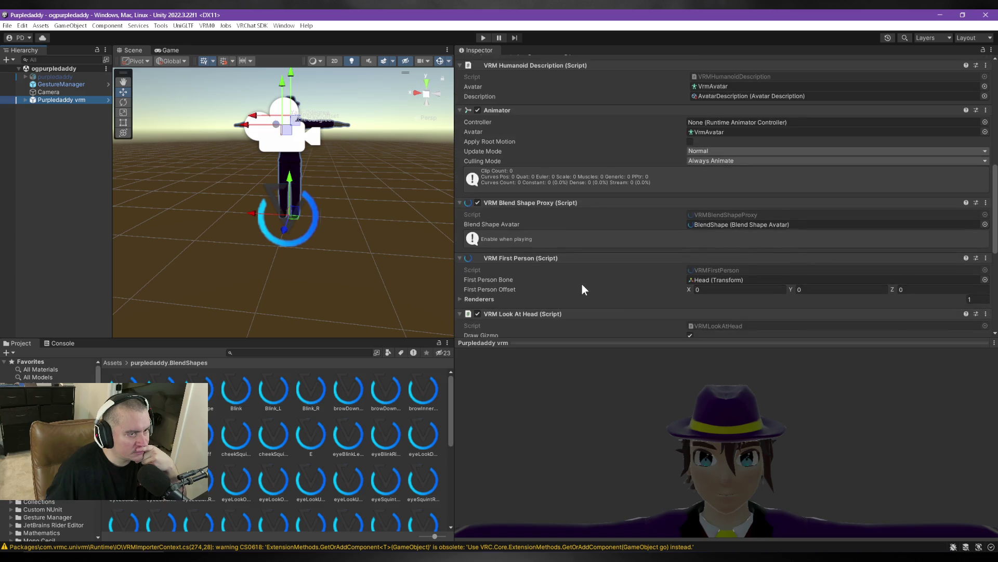
scroll(582, 285, "up", 8)
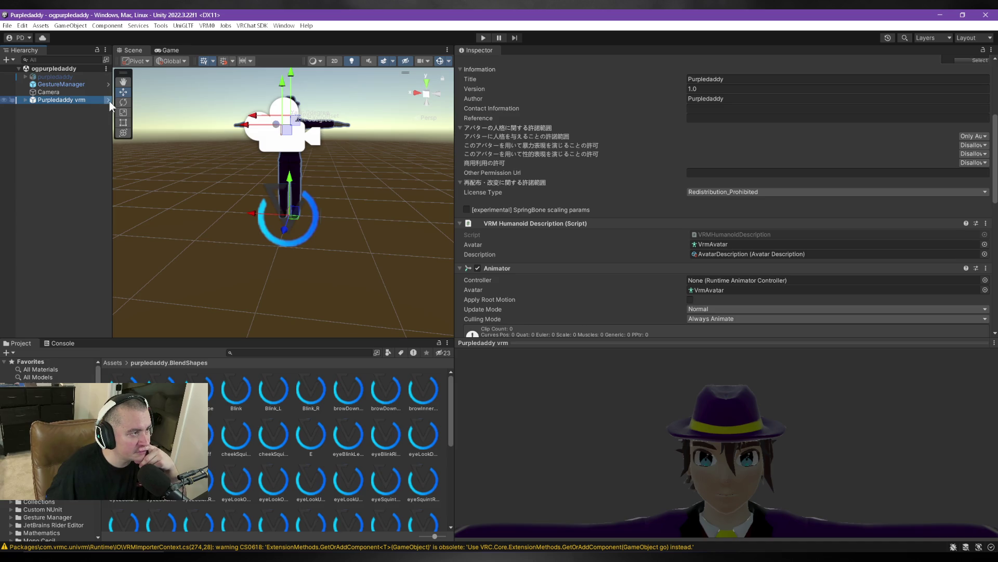
left_click(25, 100)
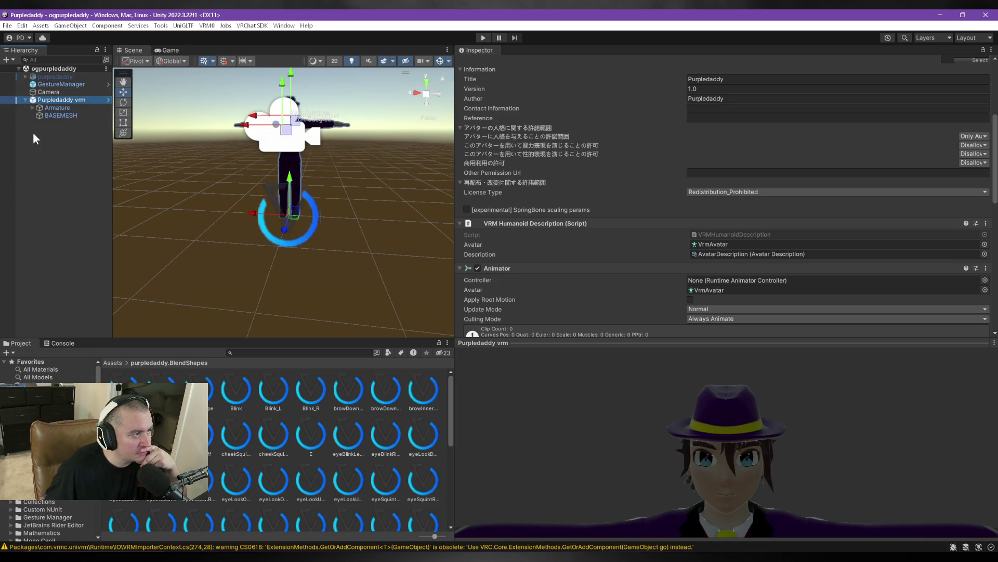
Switch BASEMESH's whole material to the MToon (VRM) shader.
left_click(48, 115)
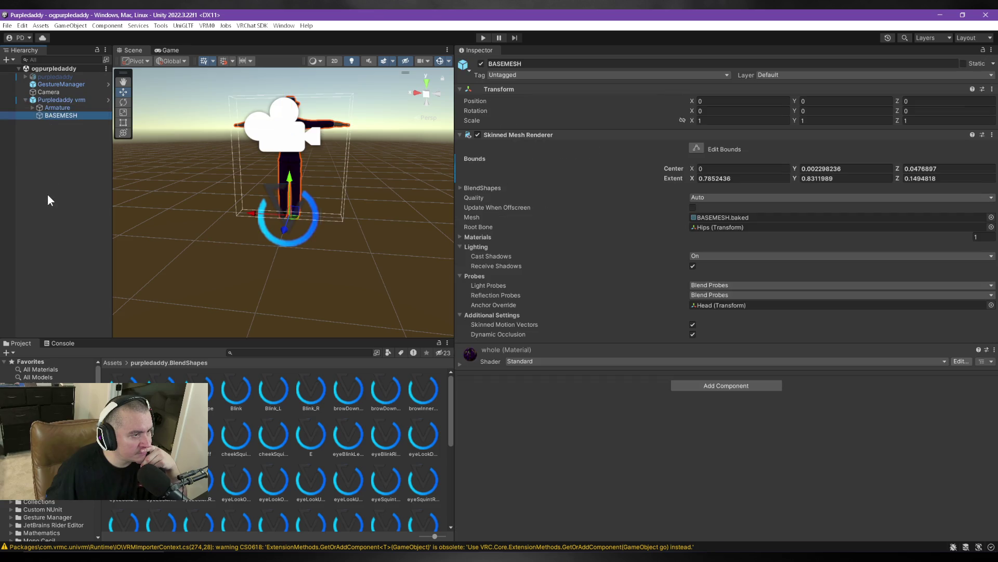
left_click(466, 360)
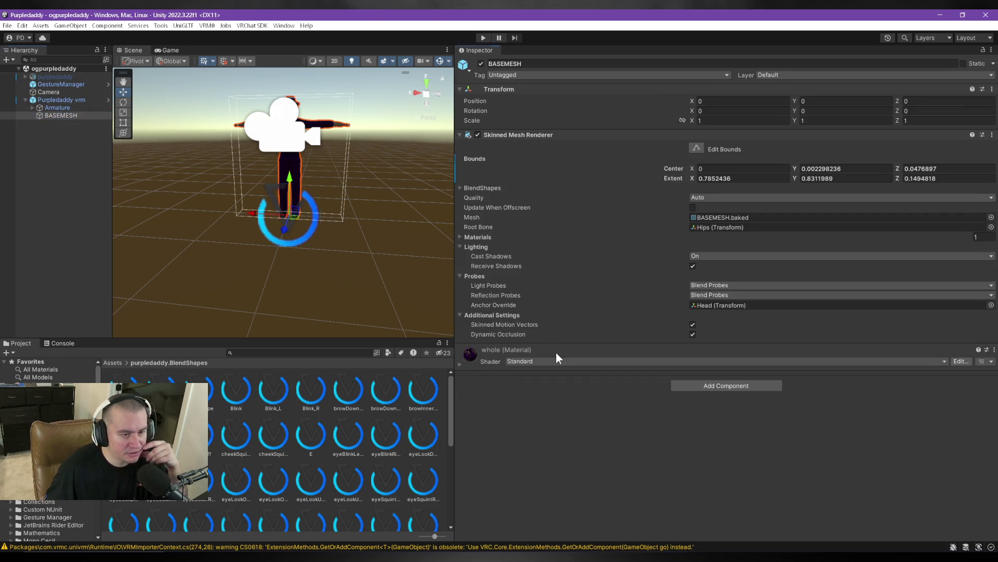
left_click(592, 360)
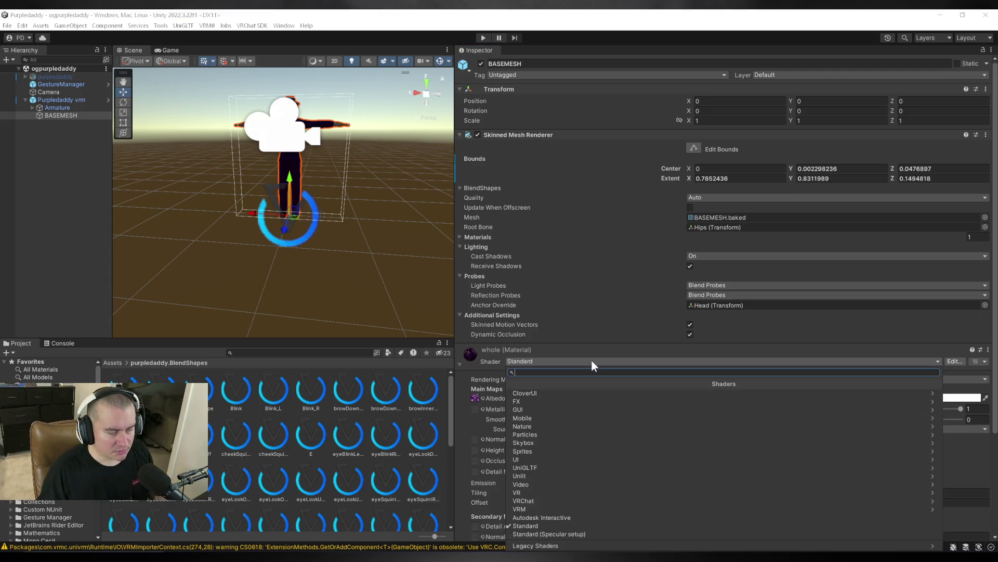
type("vrm")
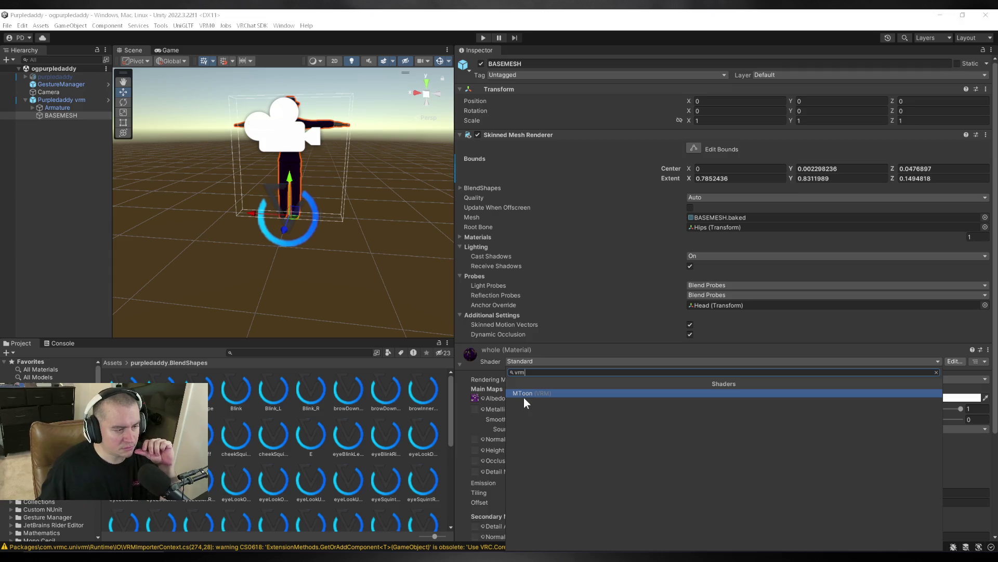
left_click(526, 394)
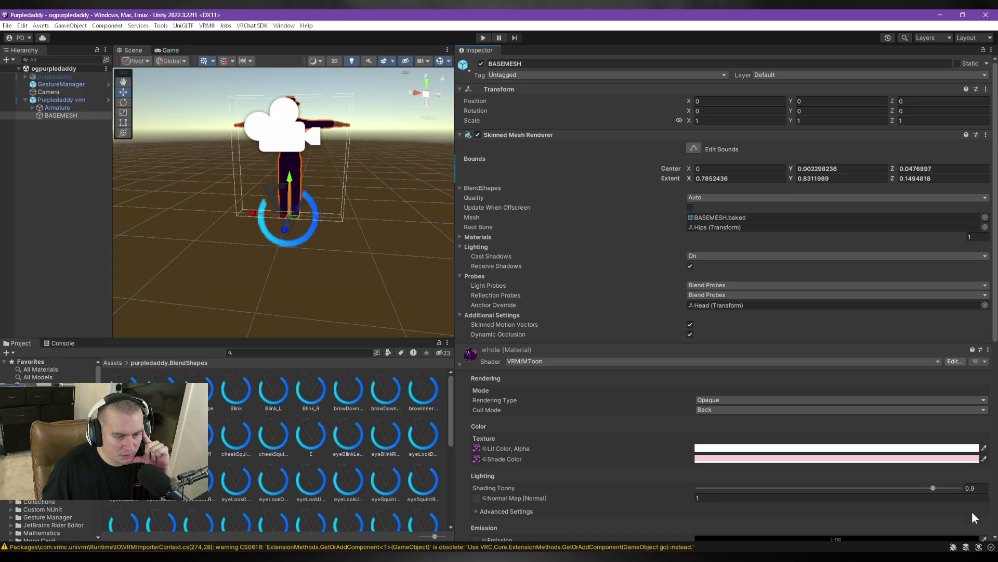
Frame the avatar in the scene view and set Shading Toony to 0.9.
scroll(341, 208, "up", 5)
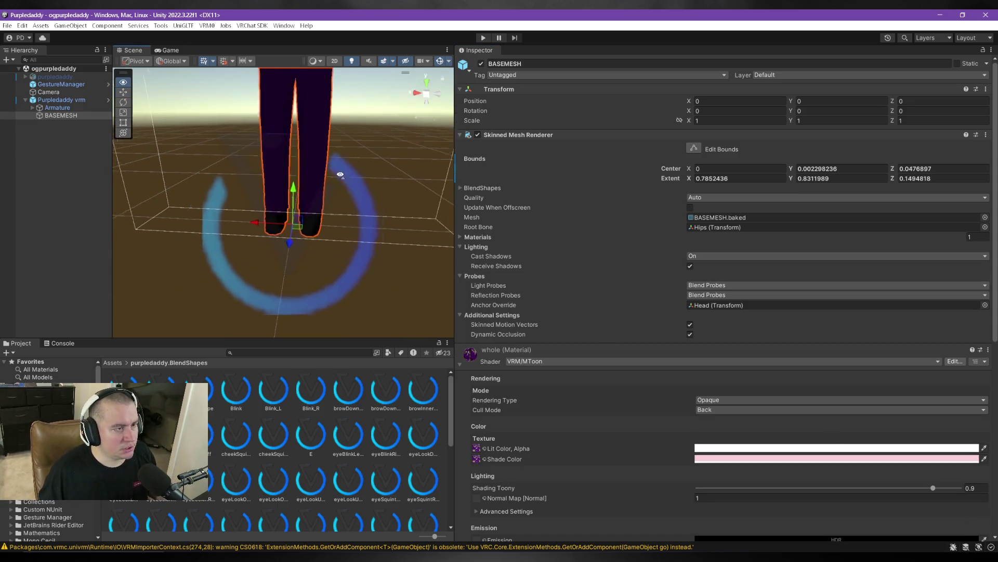
mouse_move(340, 175)
left_mouse_down()
mouse_move(345, 133)
mouse_move(352, 138)
left_mouse_up()
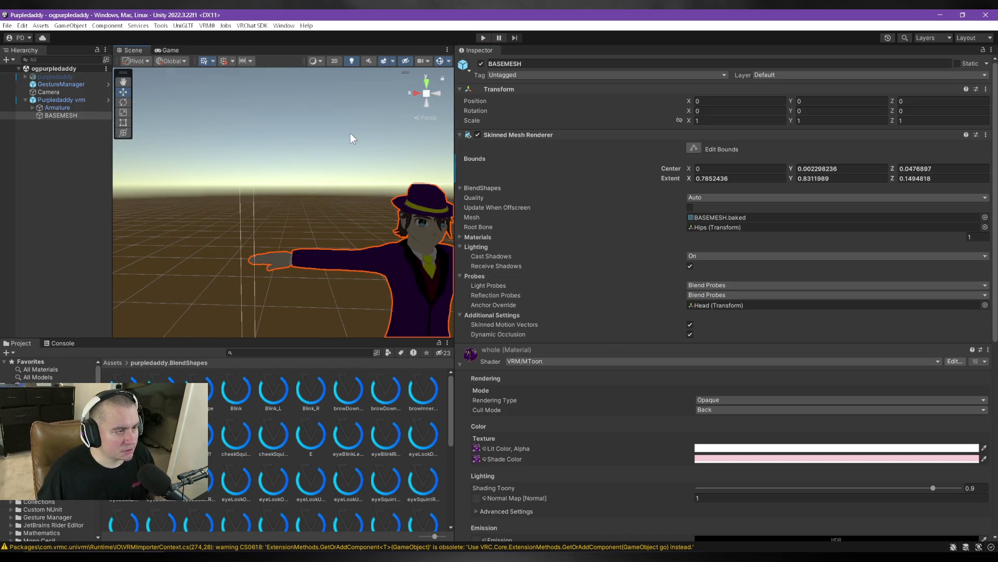
key("f")
key("f")
scroll(359, 166, "up", 2)
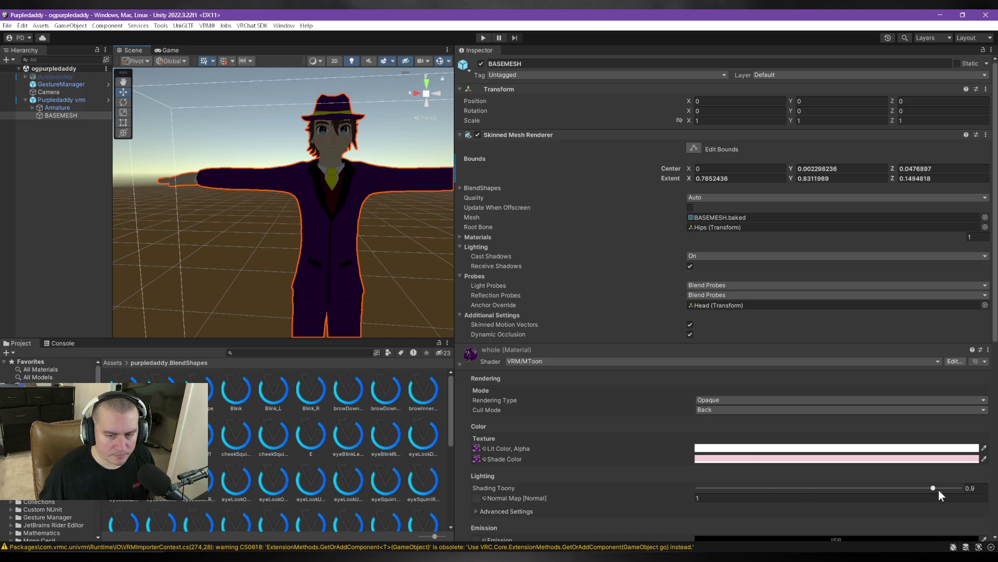
mouse_move(935, 487)
left_mouse_down()
mouse_move(994, 488)
mouse_move(697, 487)
mouse_move(920, 500)
left_mouse_up()
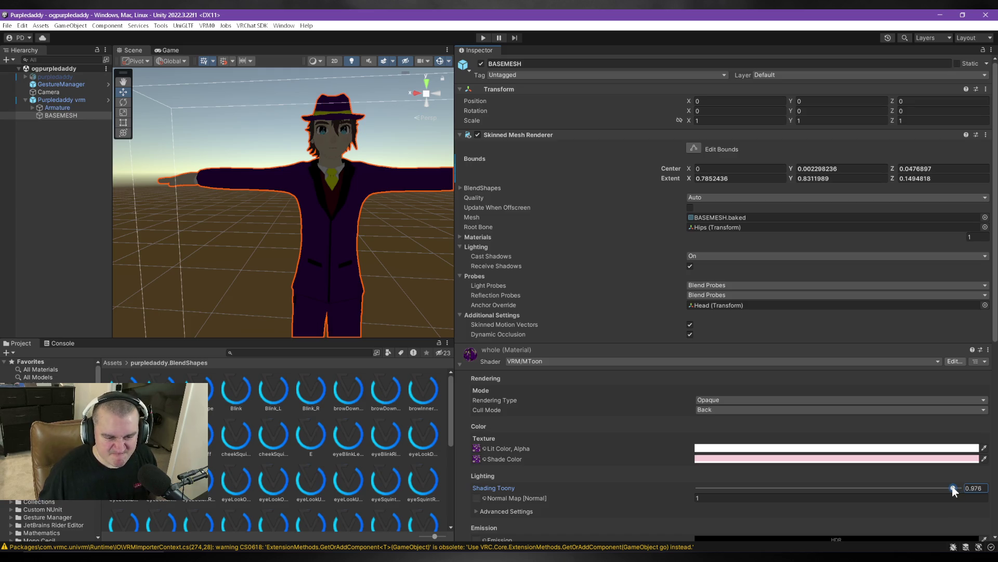
double_click(976, 487)
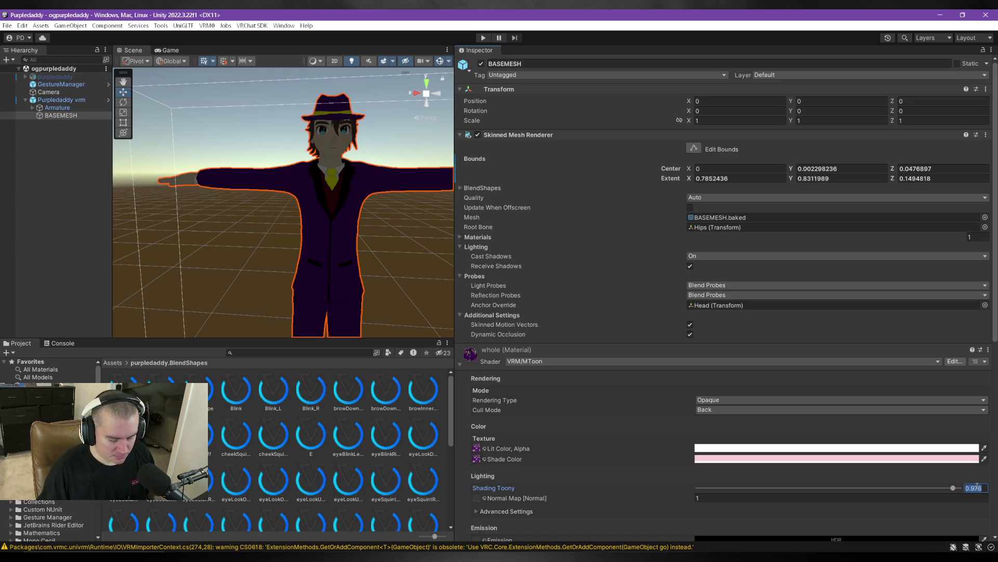
type(".9")
key("Return")
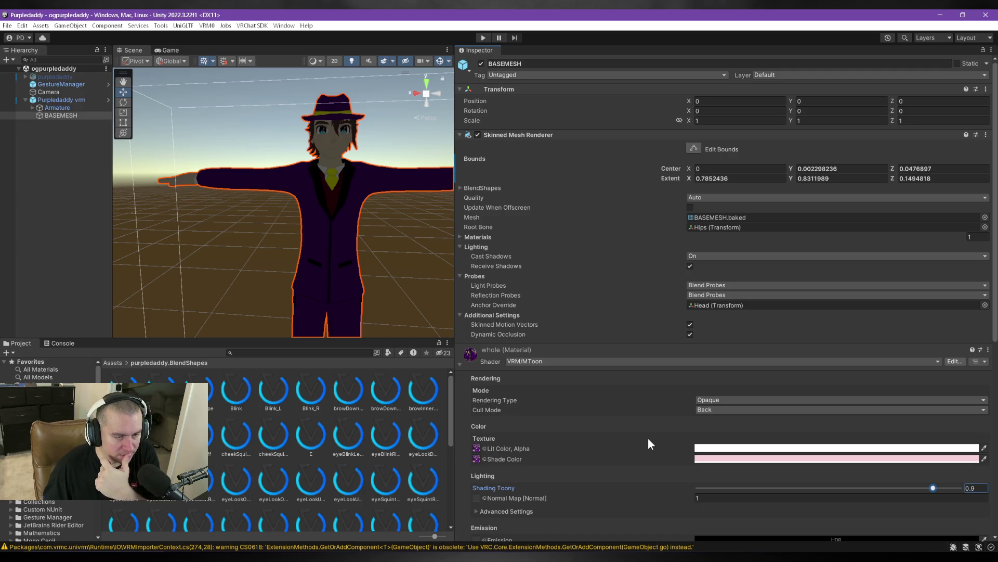
Look over the remaining MToon settings, briefly expanding the advanced lighting section.
scroll(648, 438, "down", 5)
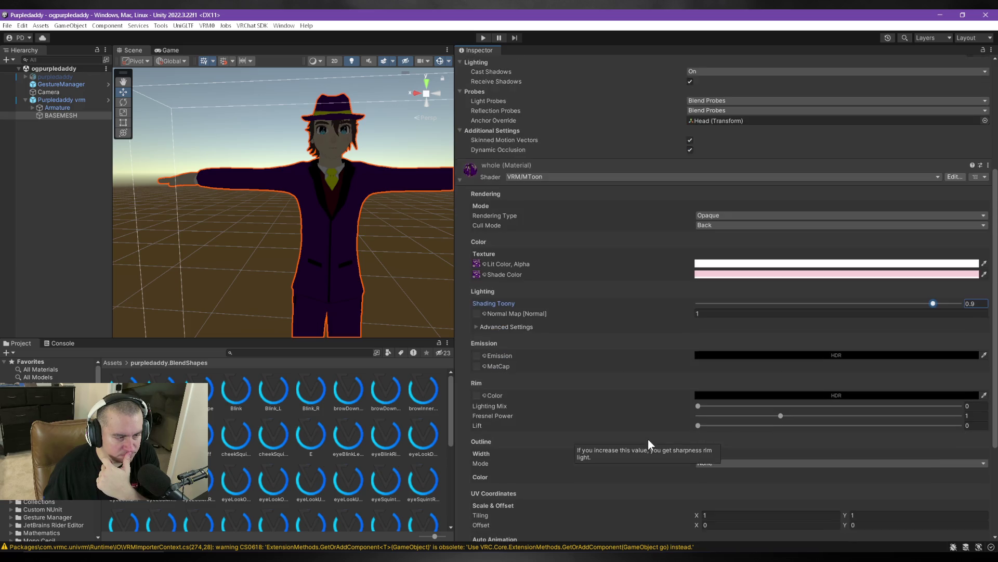
scroll(648, 439, "down", 3)
scroll(648, 439, "down", 2)
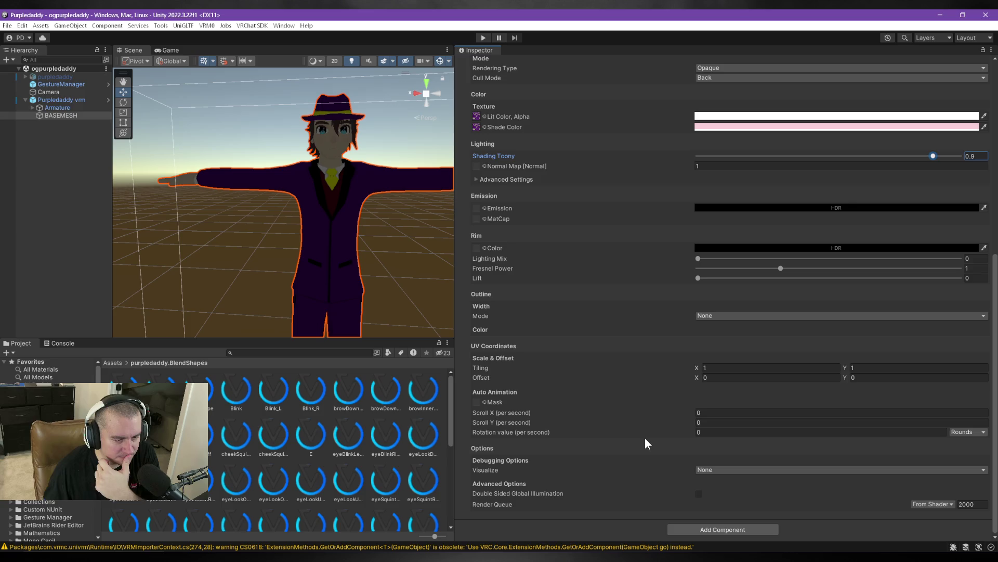
scroll(645, 439, "up", 8)
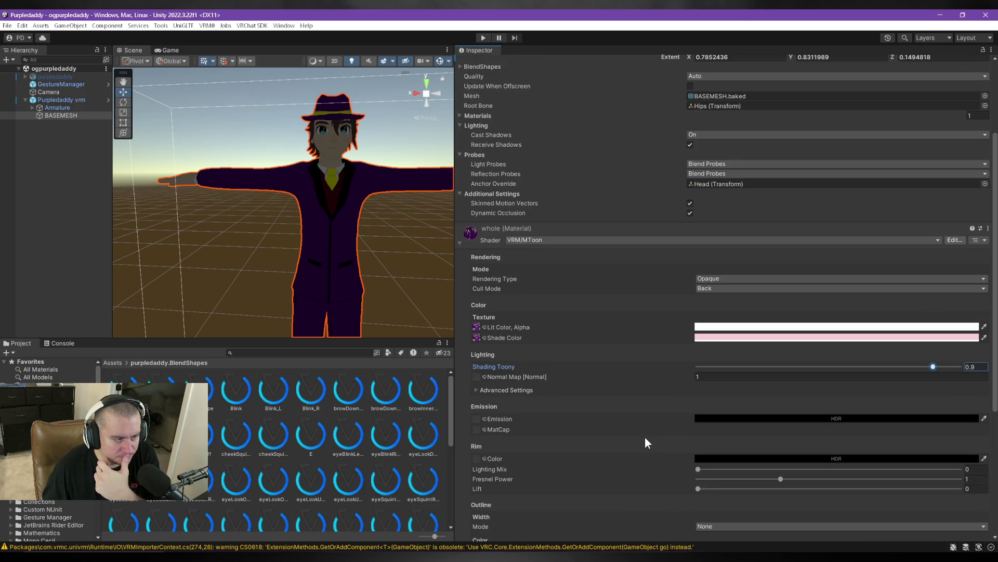
left_click(477, 389)
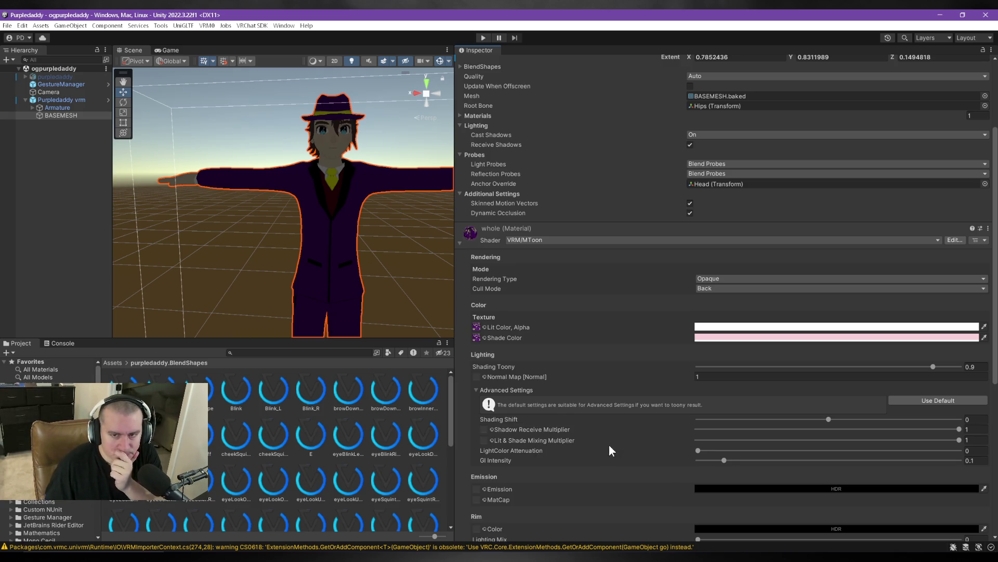
left_click(476, 389)
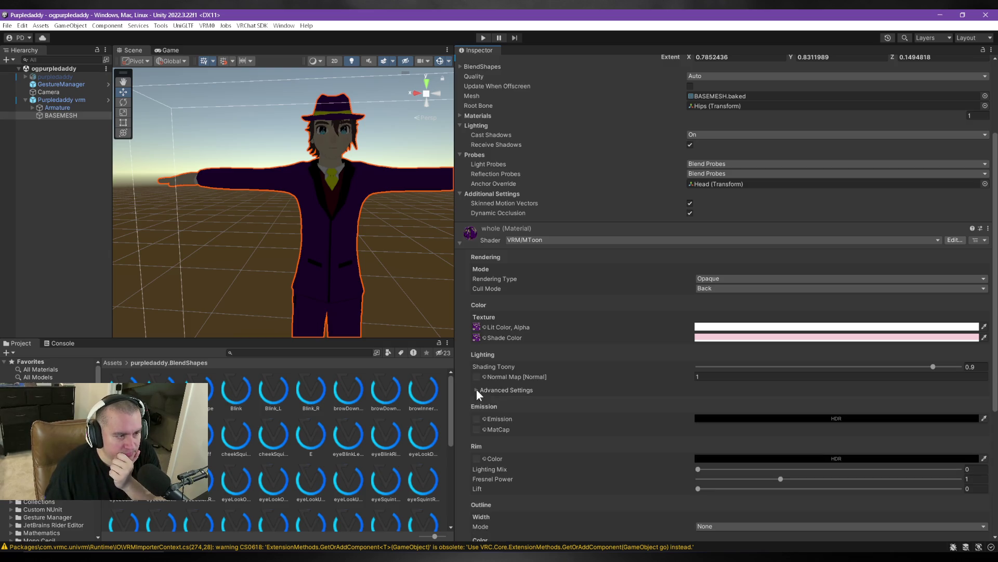
scroll(570, 409, "up", 5)
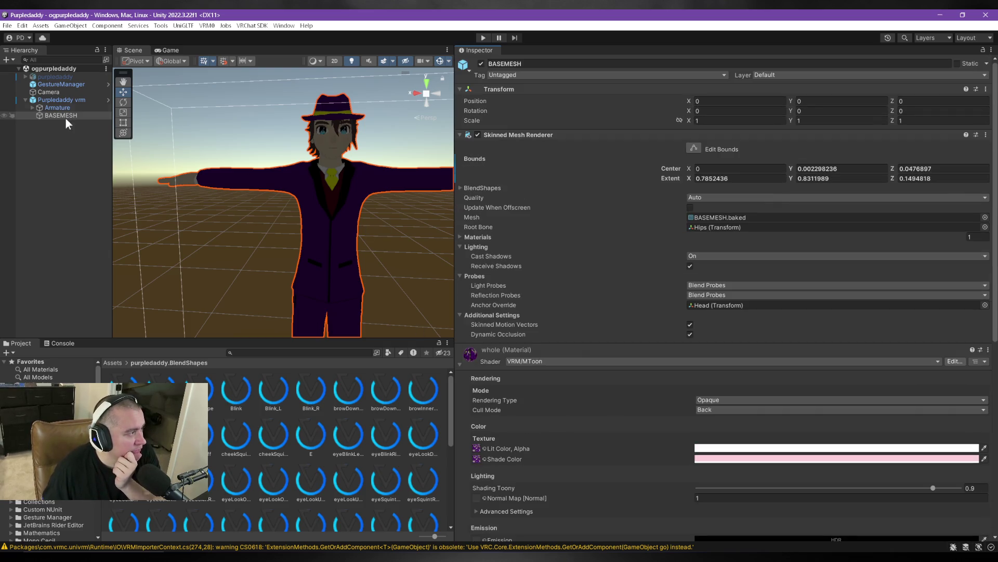
left_click(49, 98)
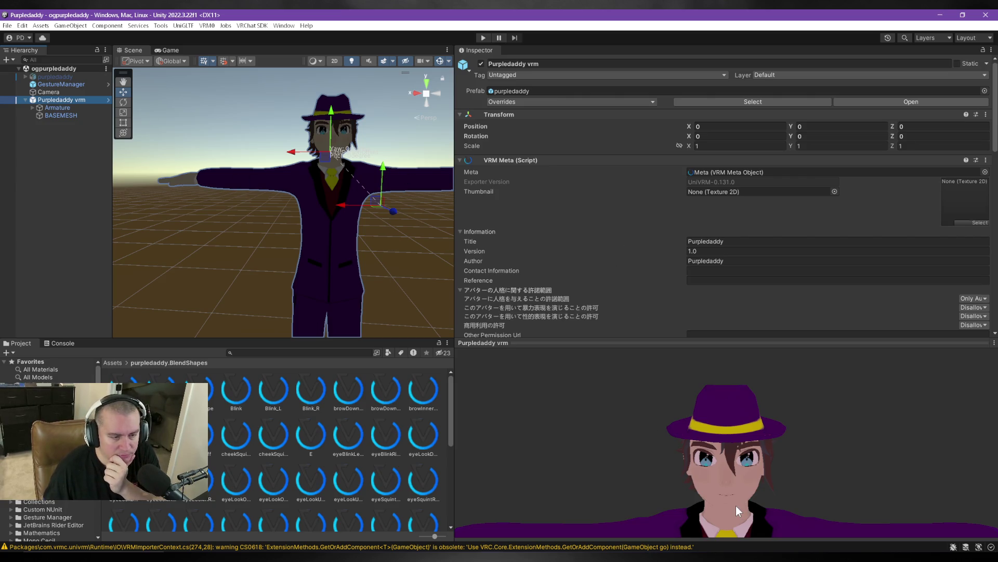
Return to BASEMESH to review its MToon material settings.
scroll(596, 256, "down", 2)
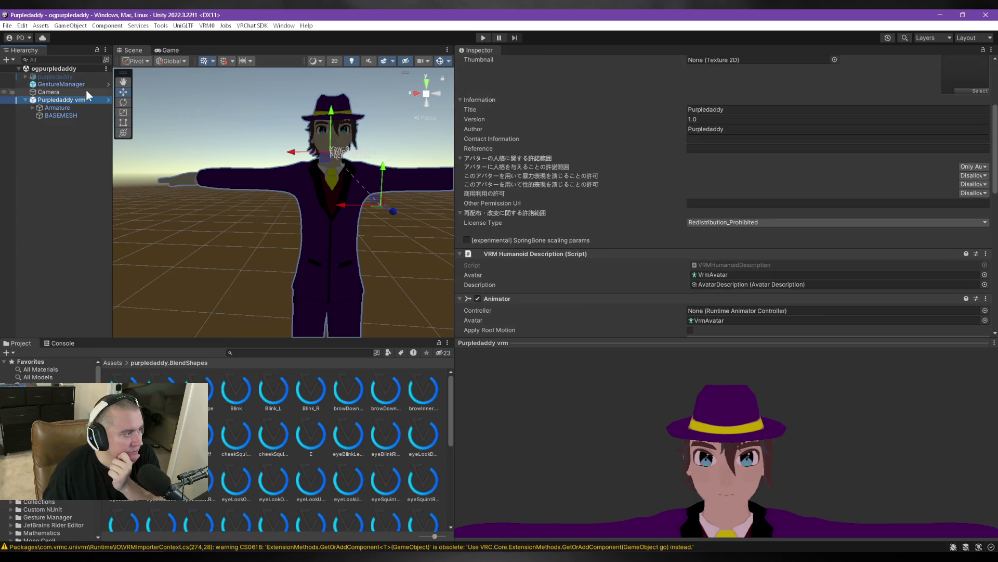
left_click(54, 115)
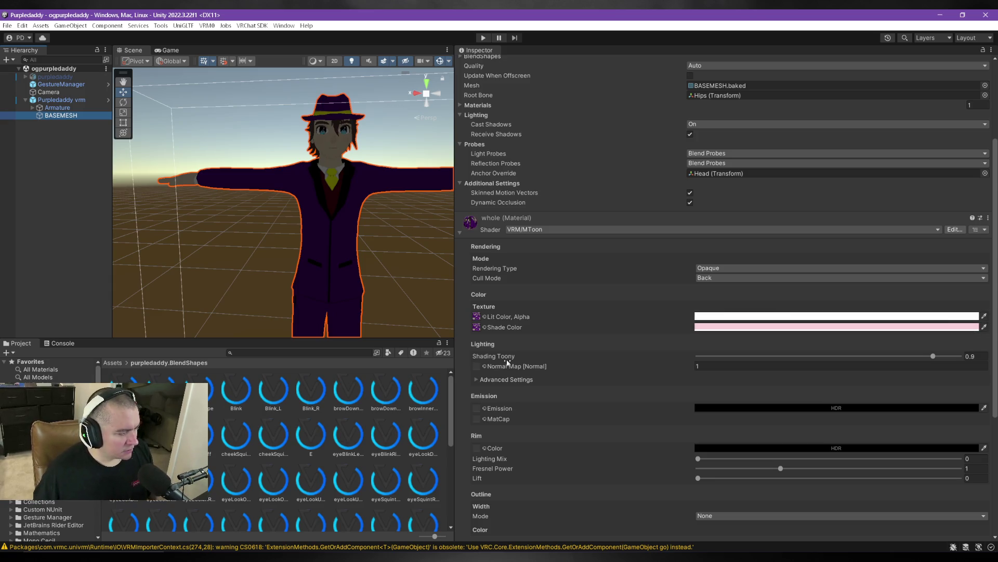
mouse_move(630, 468)
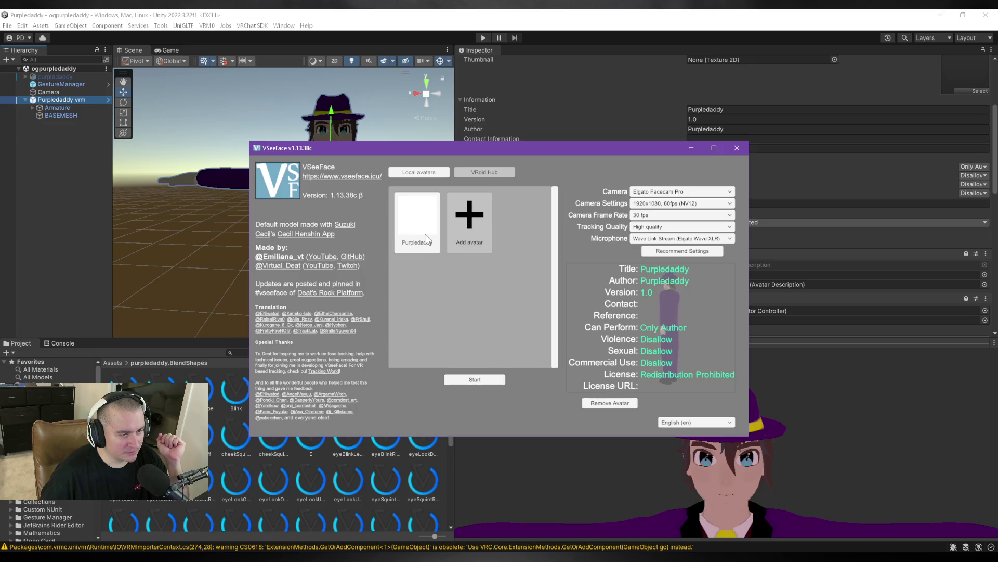
Start tracking the Purpledaddy avatar in VSeeFace, move its window to the right edge, and reselect the avatar in Unity.
left_click(475, 380)
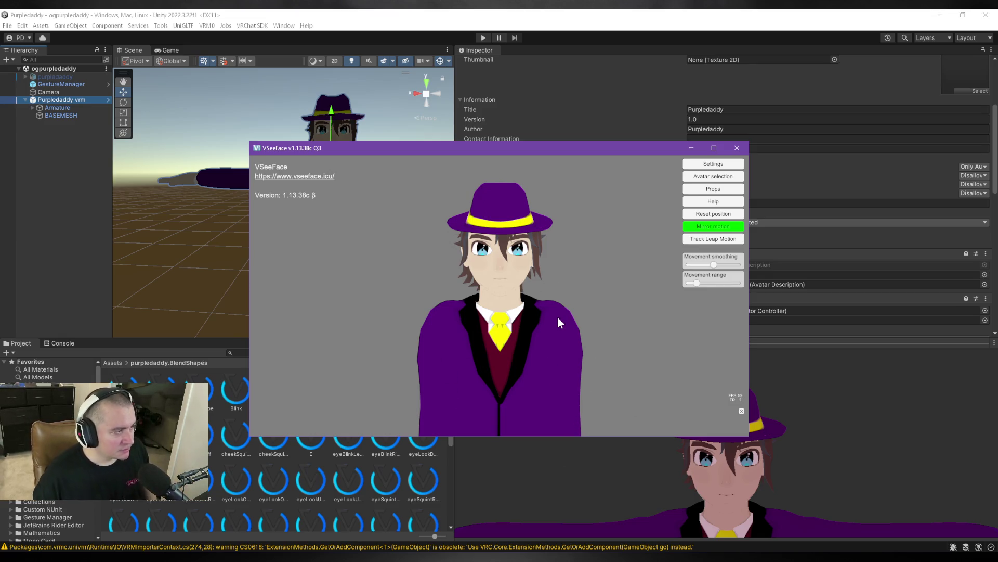
scroll(517, 321, "up", 5)
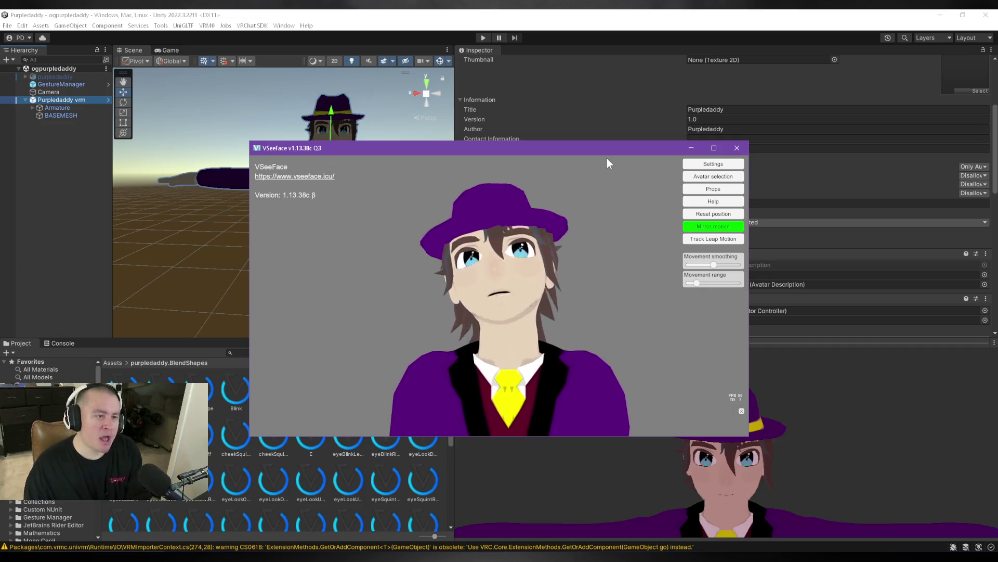
left_click_drag(597, 149, 997, 269)
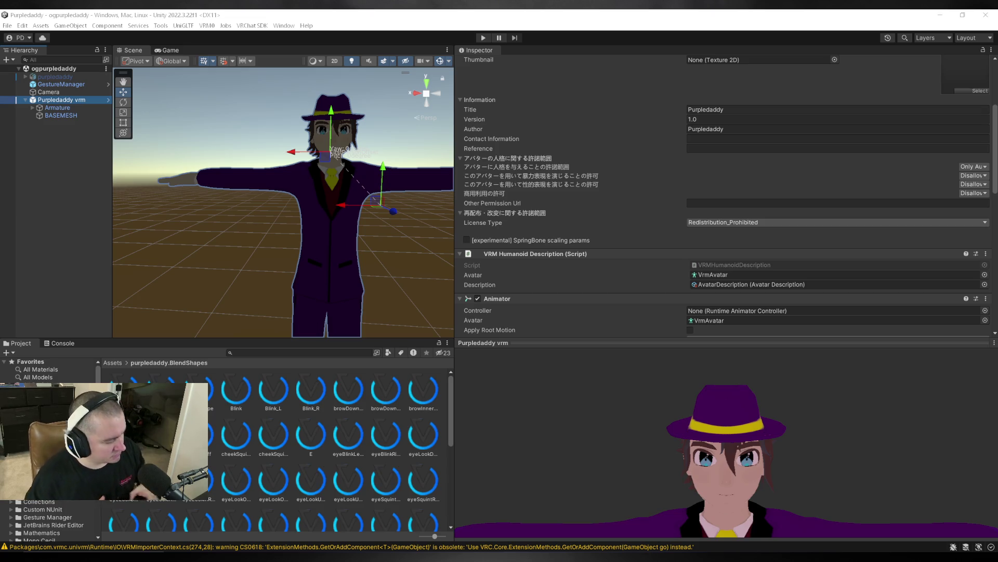
left_click(58, 109)
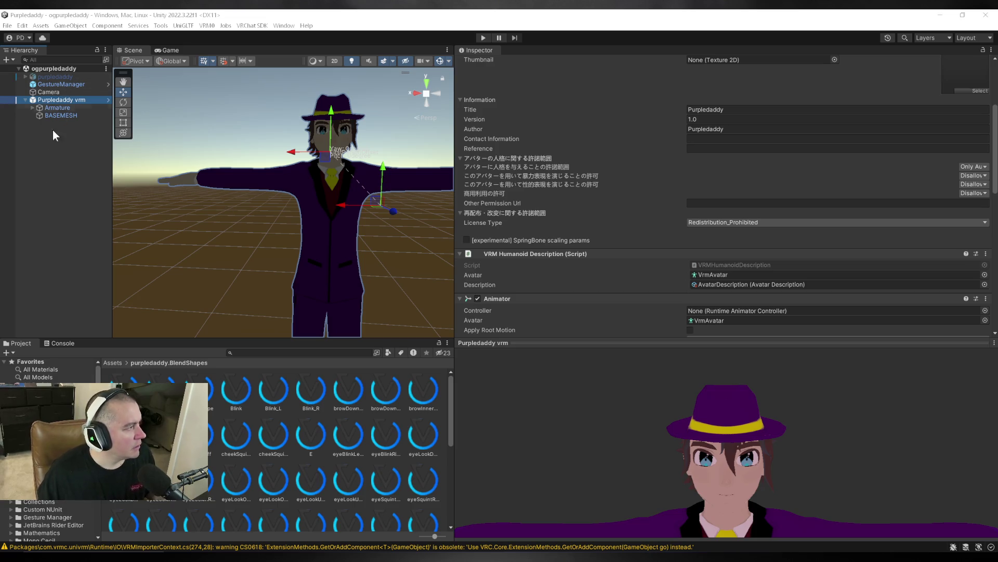
Open the avatar's BlendShape asset from the VRM Blend Shape Proxy in the clip editor.
left_click(61, 99)
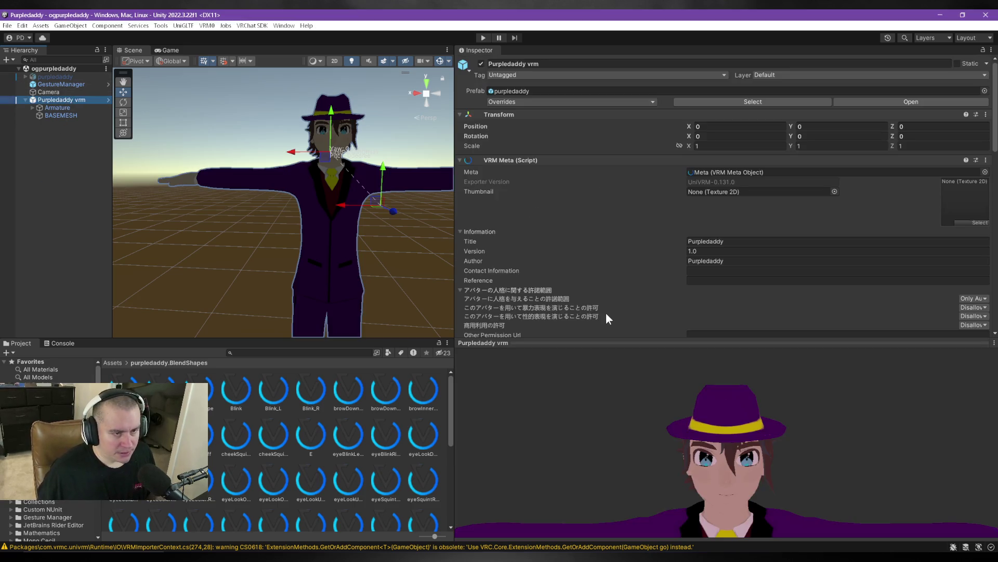
scroll(606, 315, "down", 5)
scroll(617, 234, "down", 1)
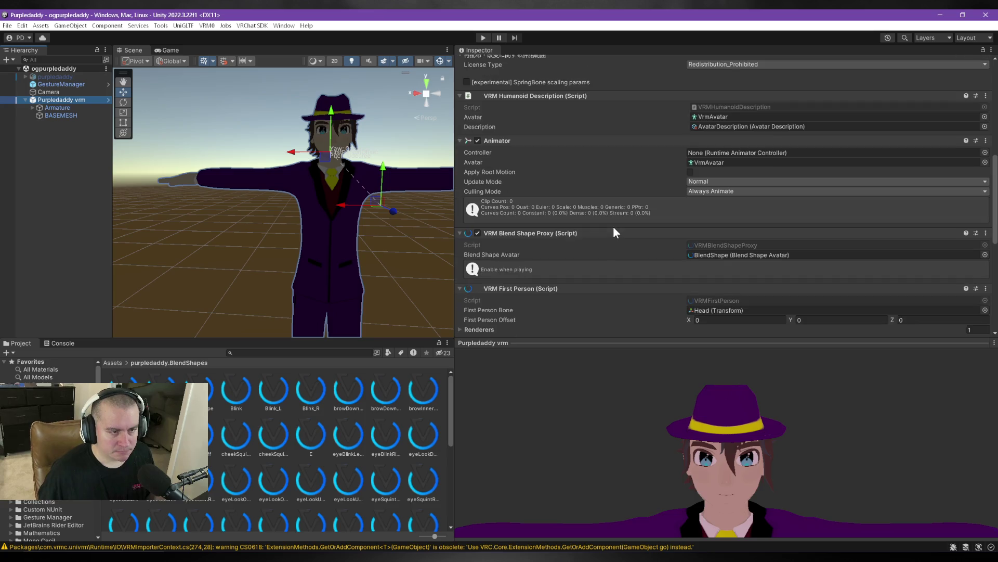
left_click(743, 255)
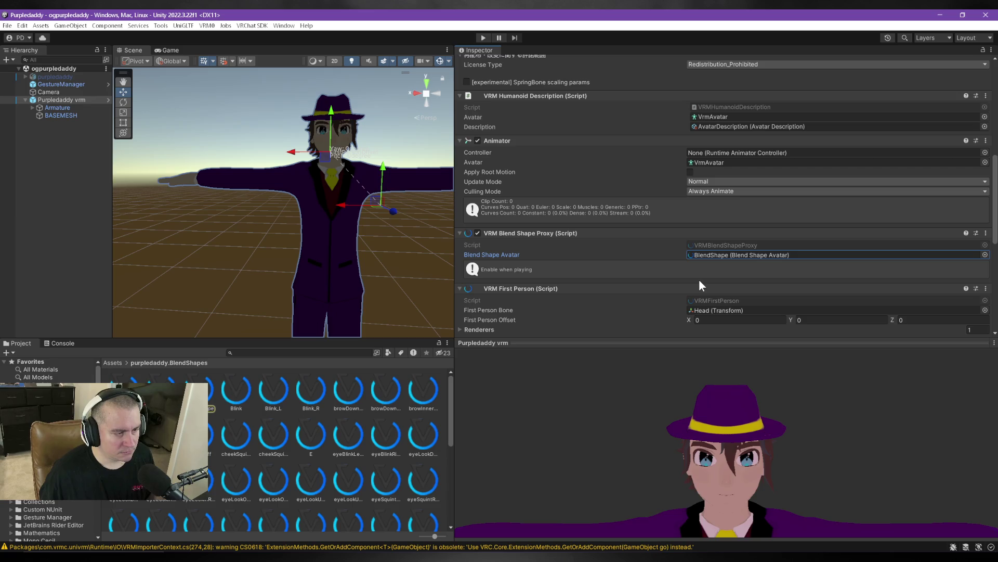
double_click(756, 255)
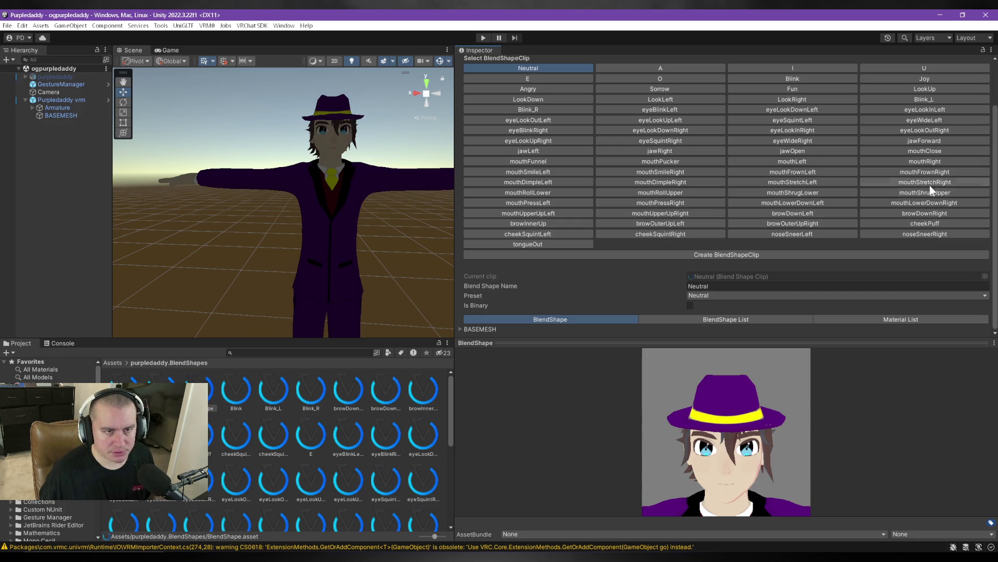
Set the BASEMESH weight in the mouthStretchLeft clip to 80.
left_click(949, 180)
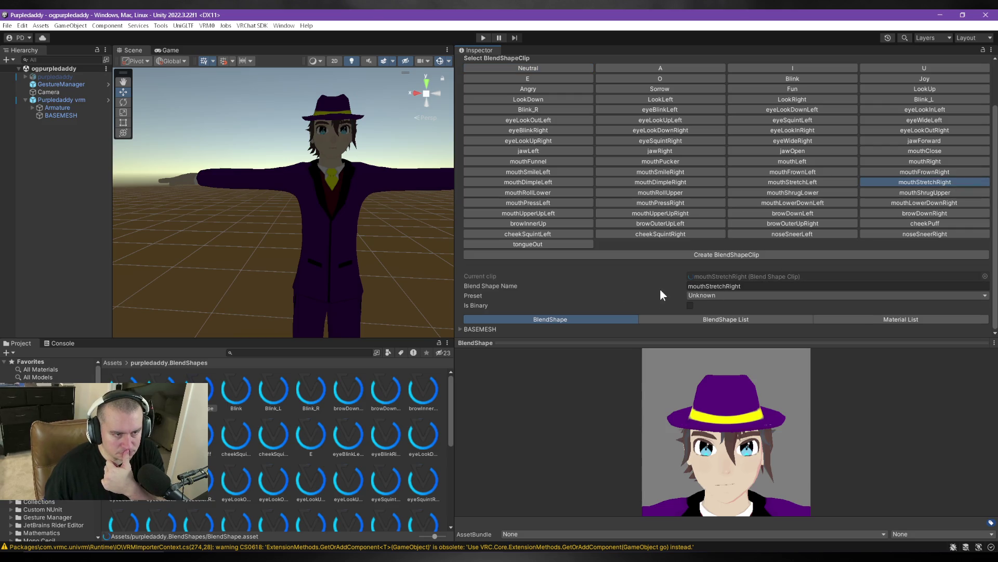
left_click(794, 180)
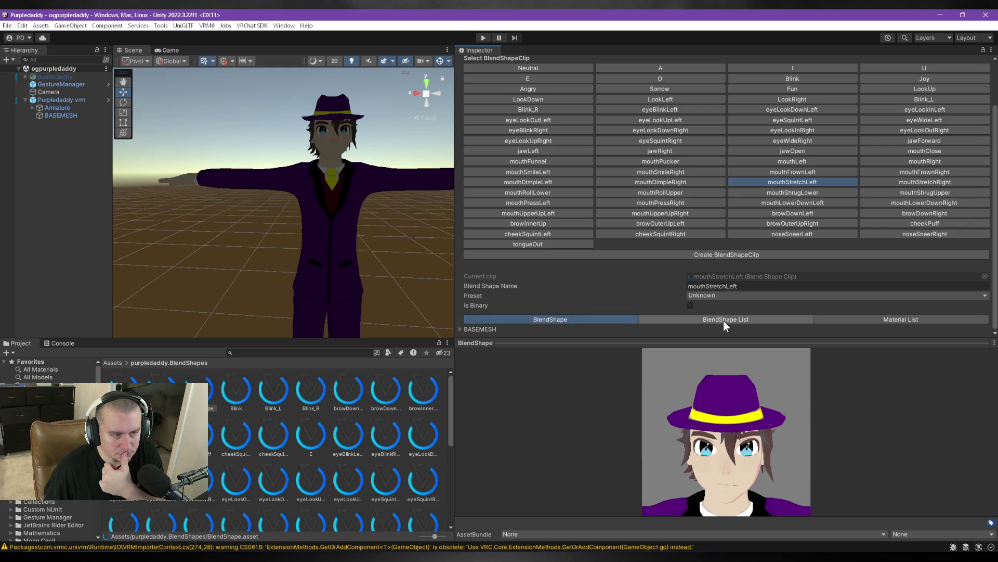
left_click(466, 329)
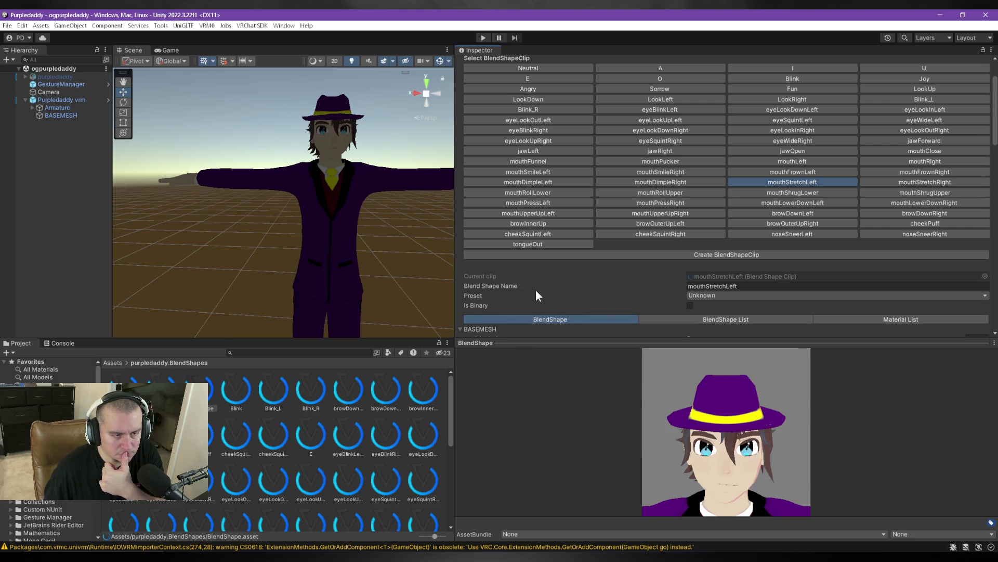
scroll(560, 226, "down", 10)
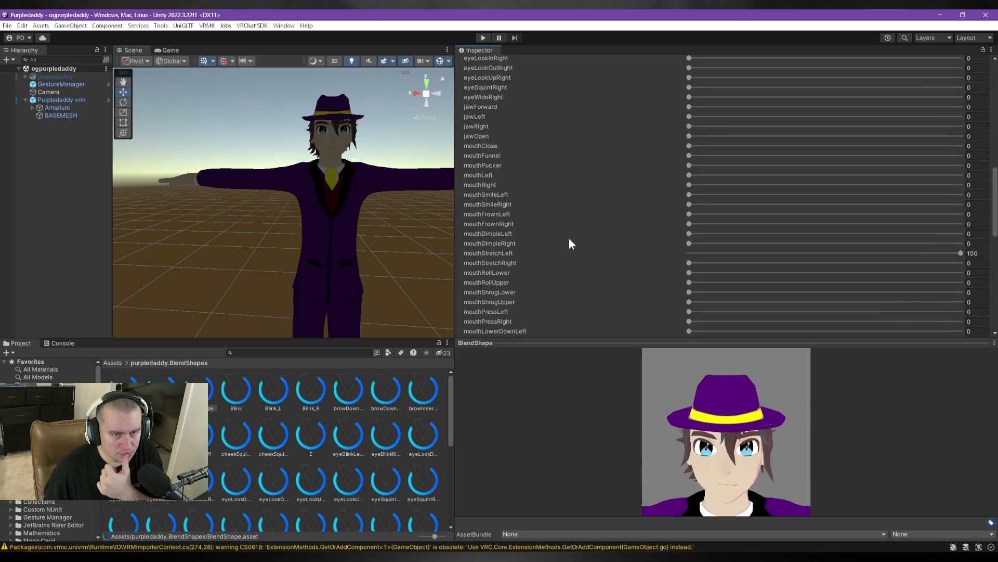
left_click(975, 254)
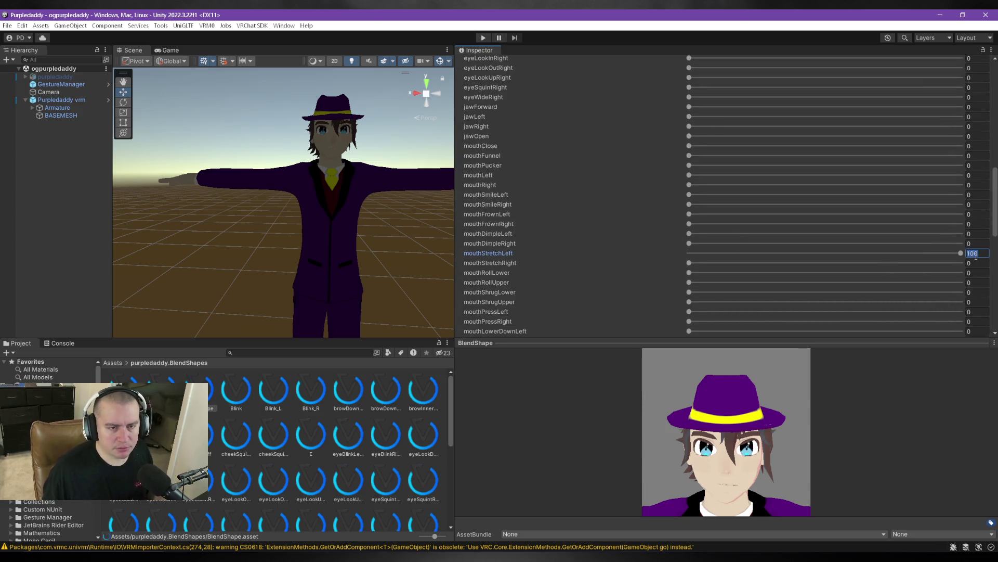
type("80")
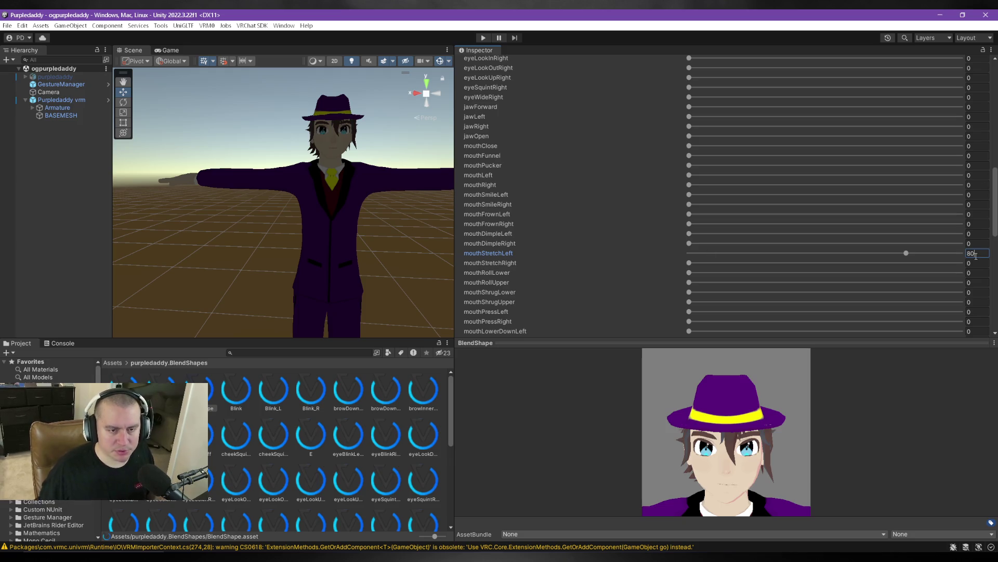
scroll(635, 267, "up", 10)
scroll(631, 263, "up", 2)
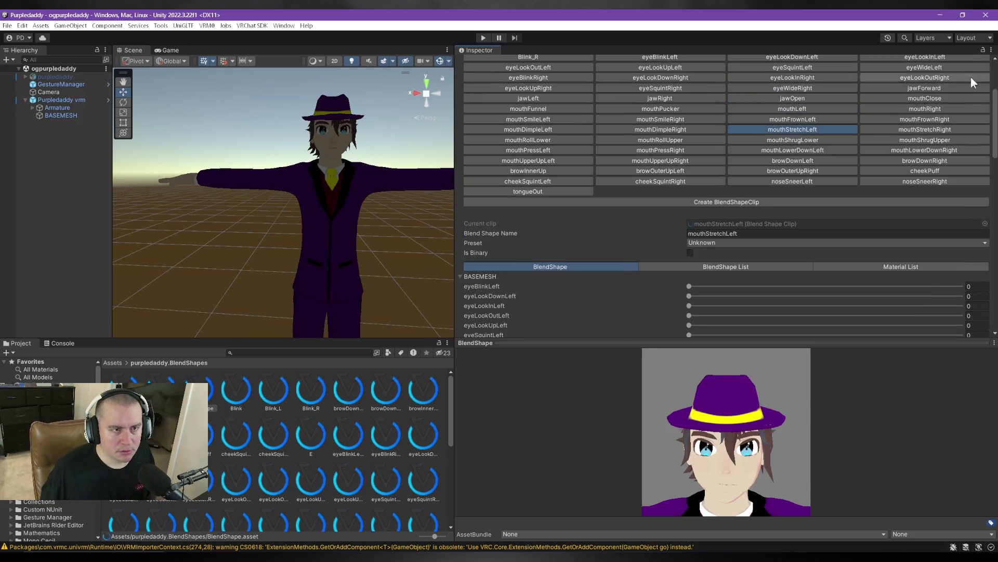
Set the BASEMESH weight in the mouthStretchRight clip to 80.
left_click(938, 129)
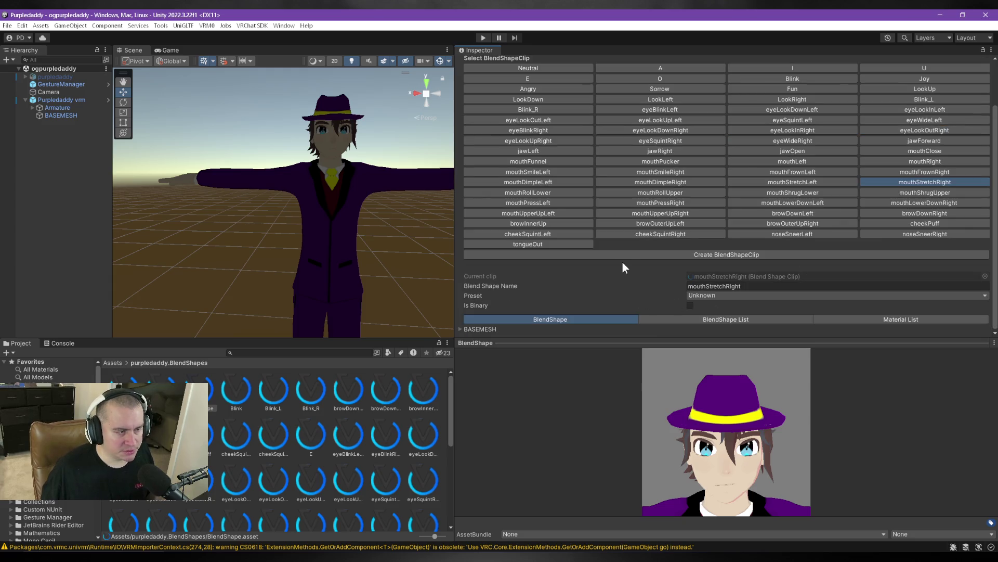
left_click(460, 329)
scroll(651, 284, "down", 10)
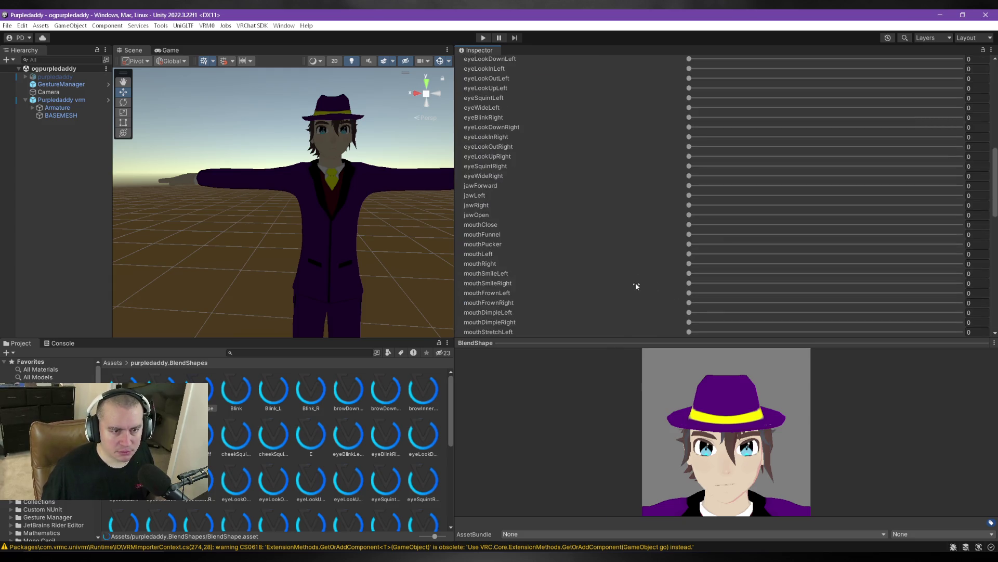
scroll(634, 285, "down", 2)
left_click(972, 237)
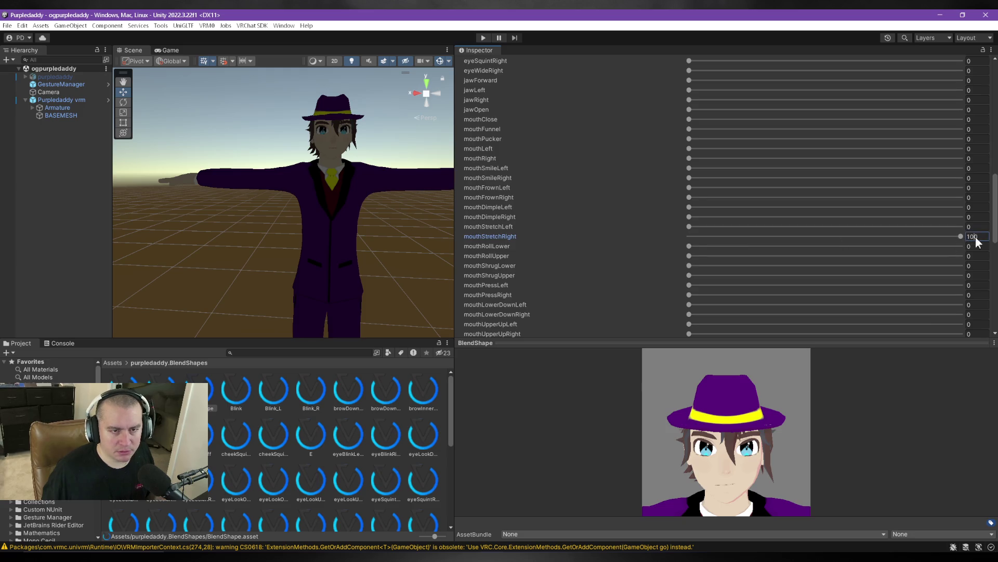
type("80")
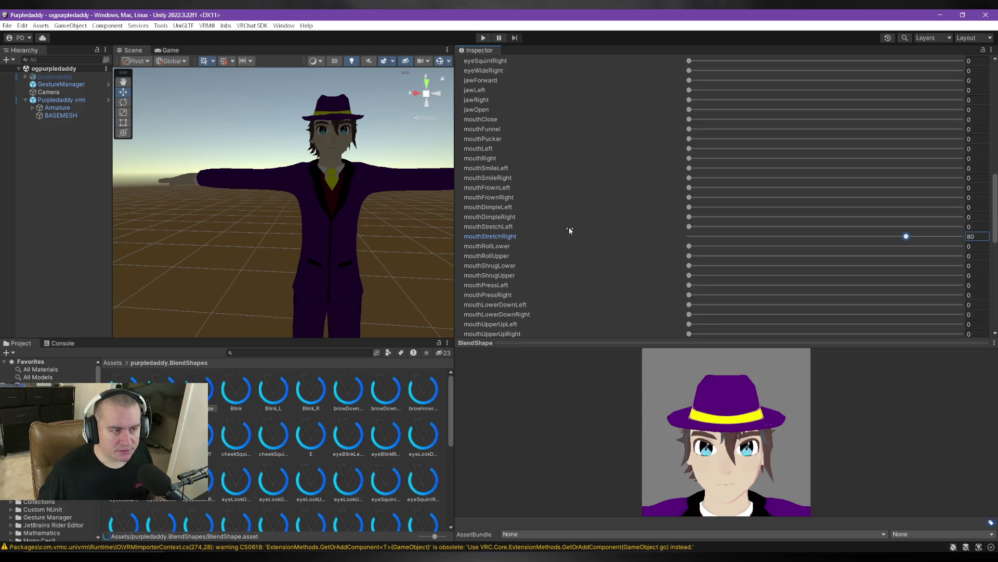
left_click(527, 429)
scroll(566, 266, "up", 1)
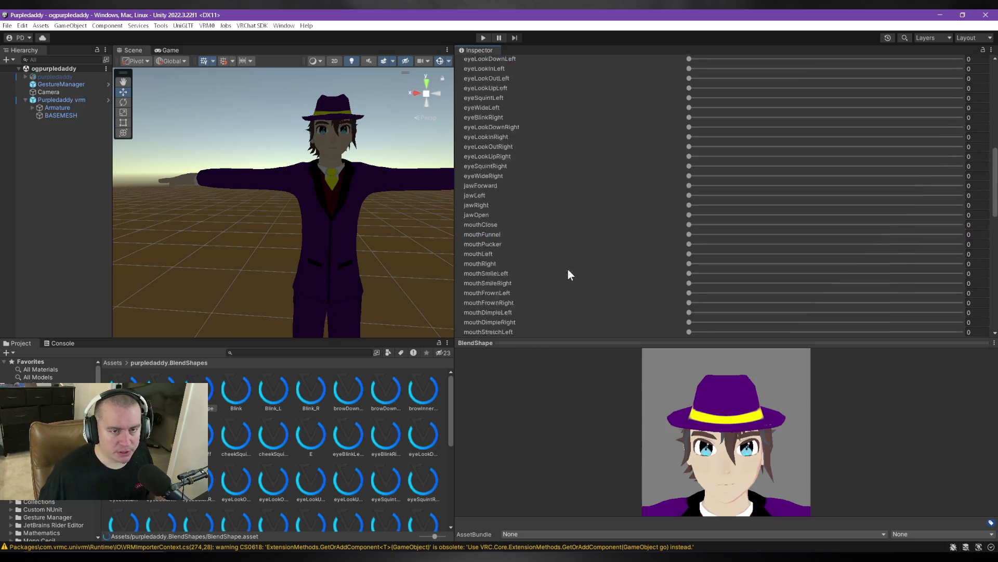
scroll(566, 265, "up", 10)
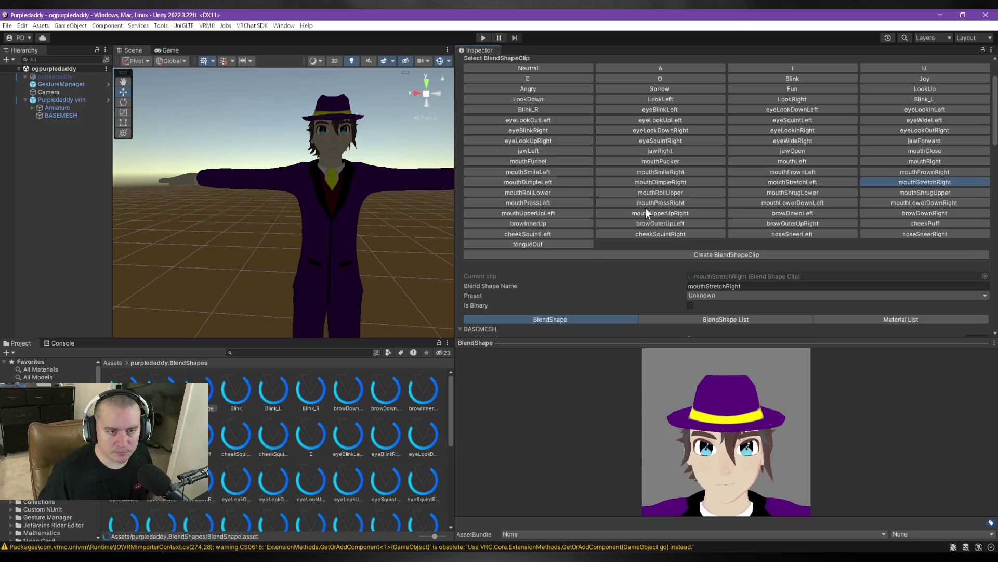
Reselect the avatar object and reopen its blend shape clip editor.
left_click(62, 174)
left_click(62, 100)
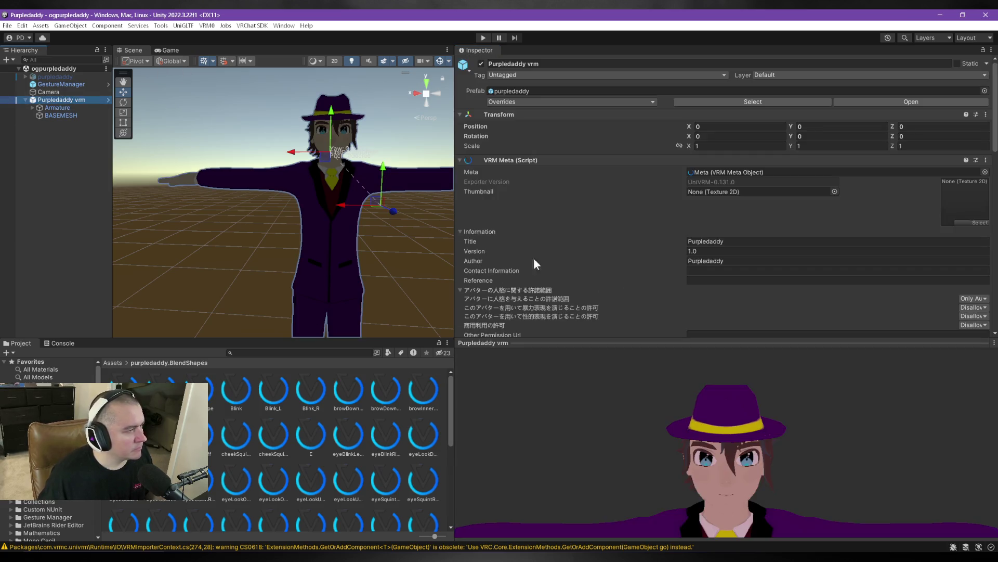
scroll(641, 253, "down", 5)
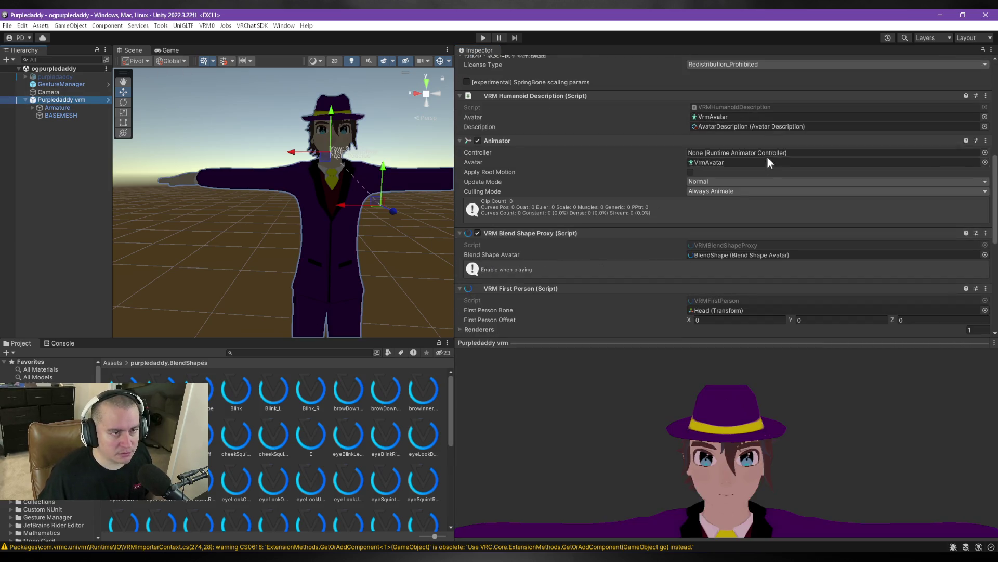
double_click(769, 254)
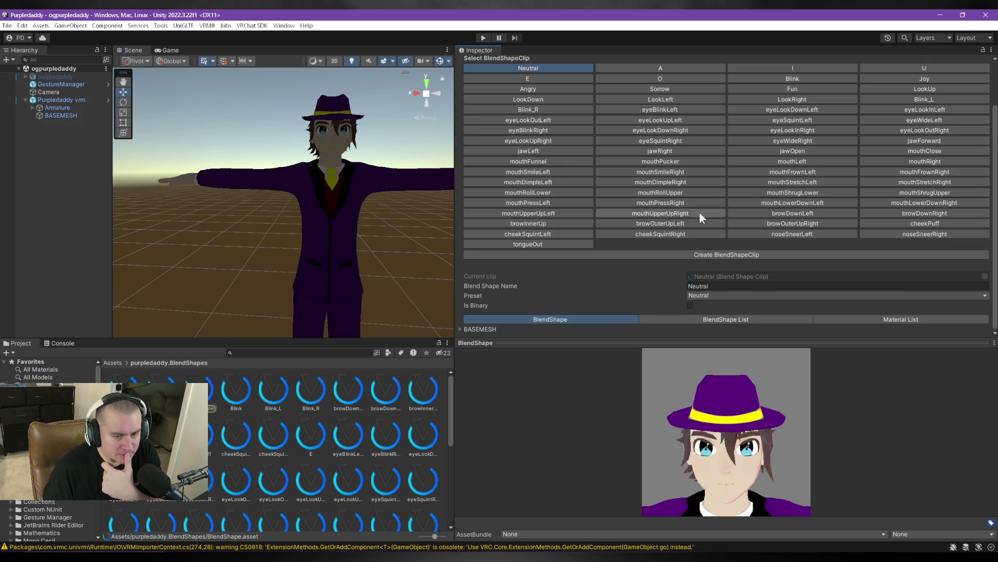
In the mouthFrownLeft clip, set the mouthFrownLeft and mouthFrownRight BASEMESH weights to 60.
left_click(802, 176)
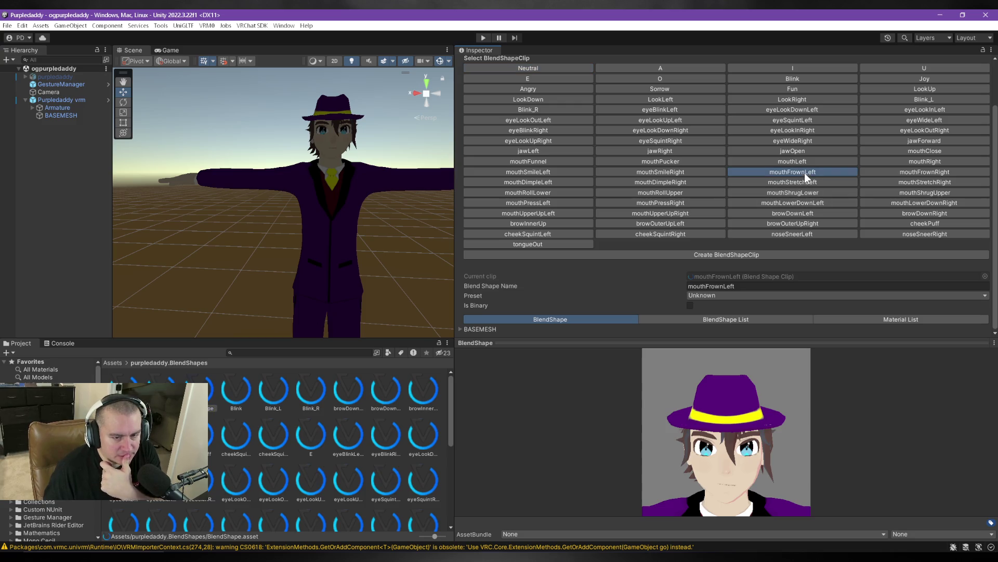
scroll(720, 482, "up", 5)
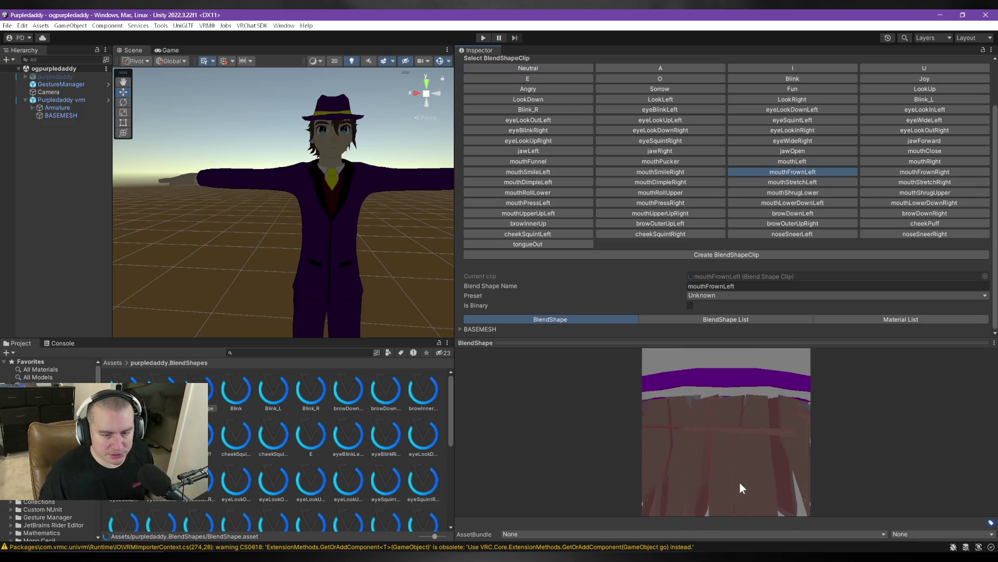
scroll(738, 486, "down", 3)
mouse_move(747, 476)
left_mouse_down()
mouse_move(749, 454)
mouse_move(716, 438)
mouse_move(738, 439)
mouse_move(735, 426)
left_mouse_up()
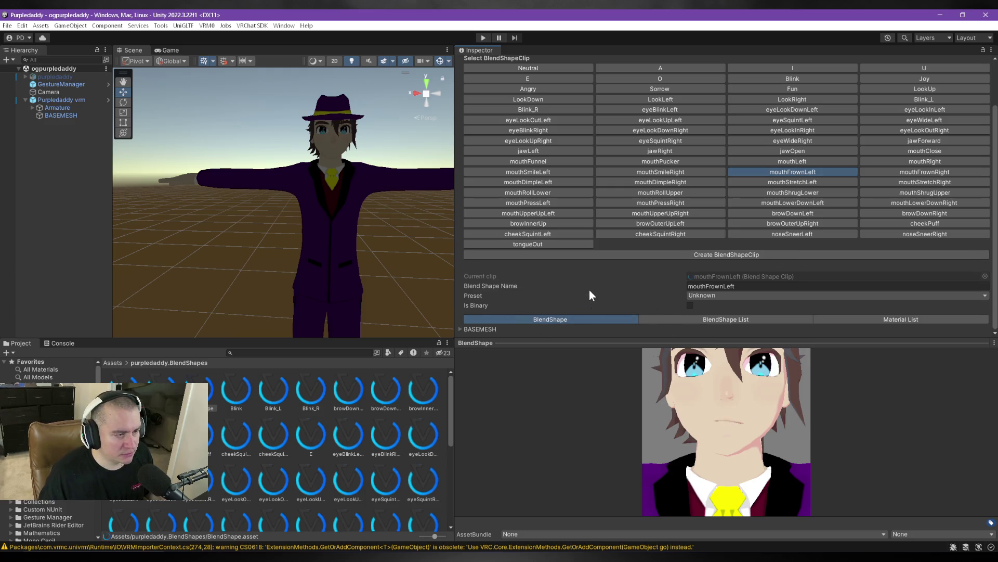
left_click(461, 329)
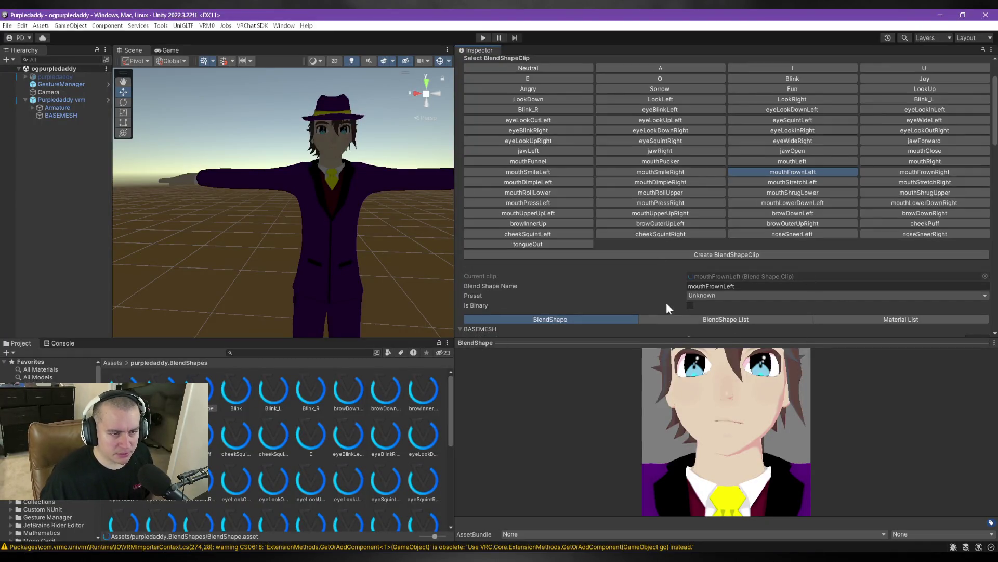
scroll(610, 273, "down", 5)
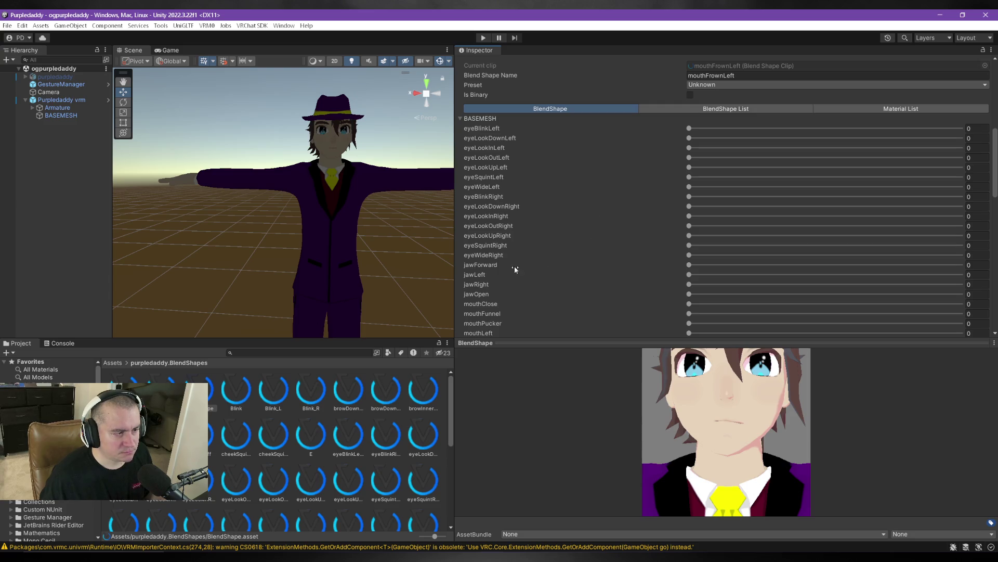
scroll(597, 256, "down", 2)
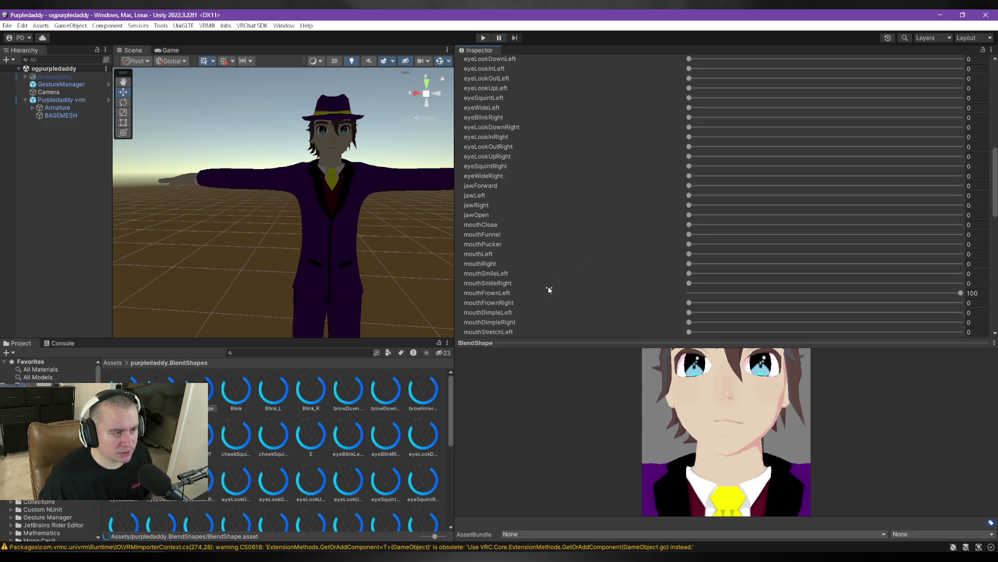
left_click(973, 293)
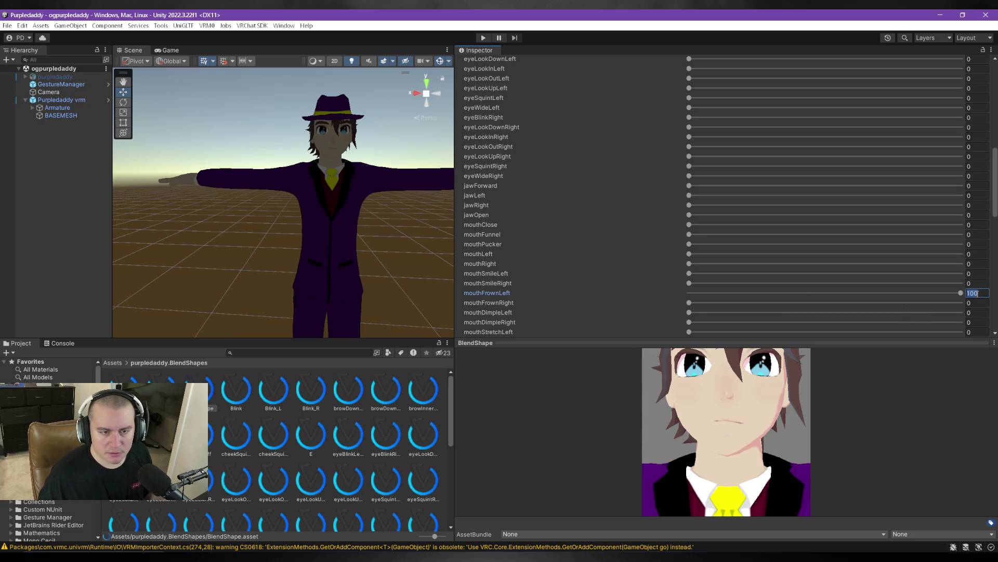
type("60")
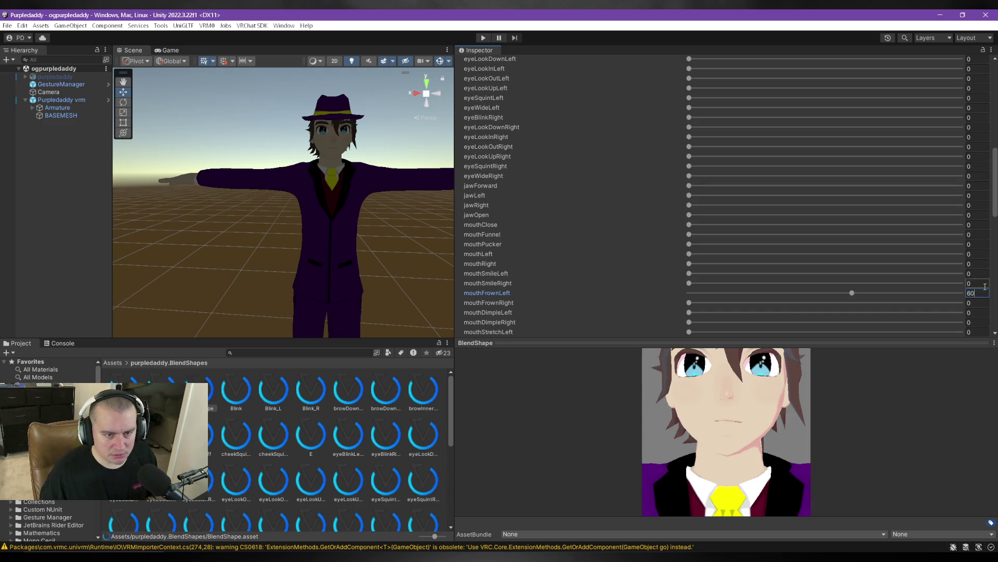
left_click(975, 302)
type("60")
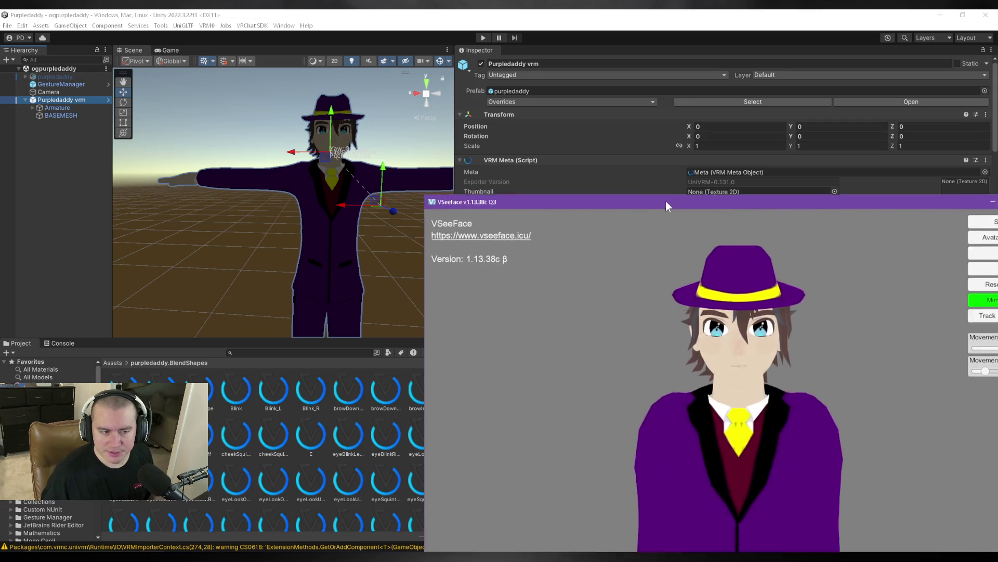
left_click_drag(671, 199, 417, 104)
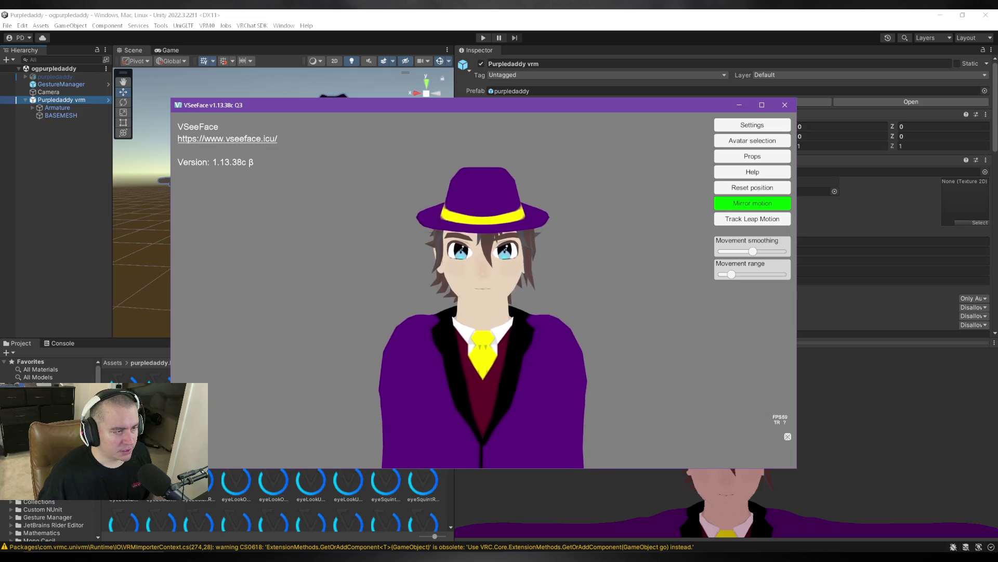
scroll(489, 291, "up", 5)
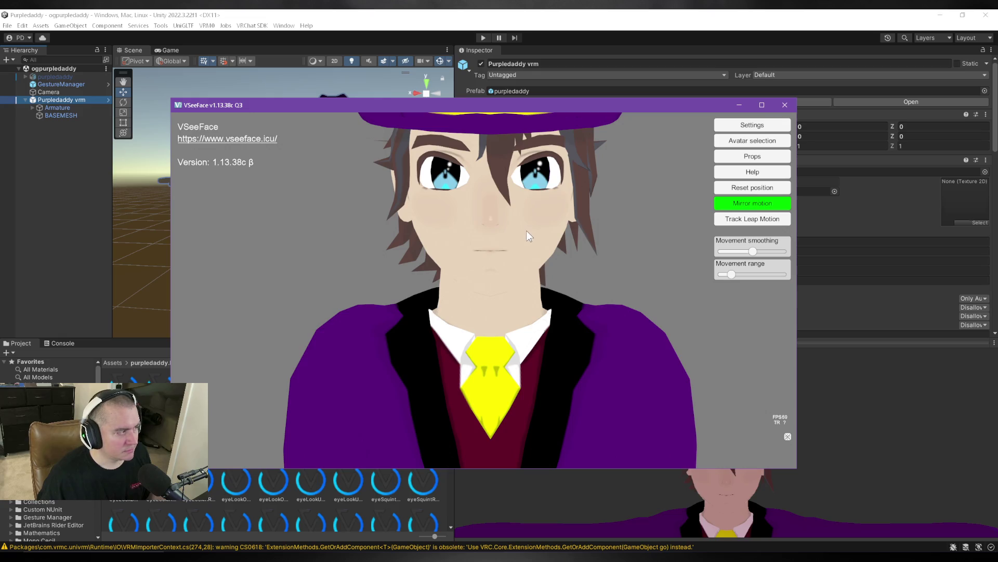
scroll(623, 266, "up", 3)
scroll(628, 242, "down", 8)
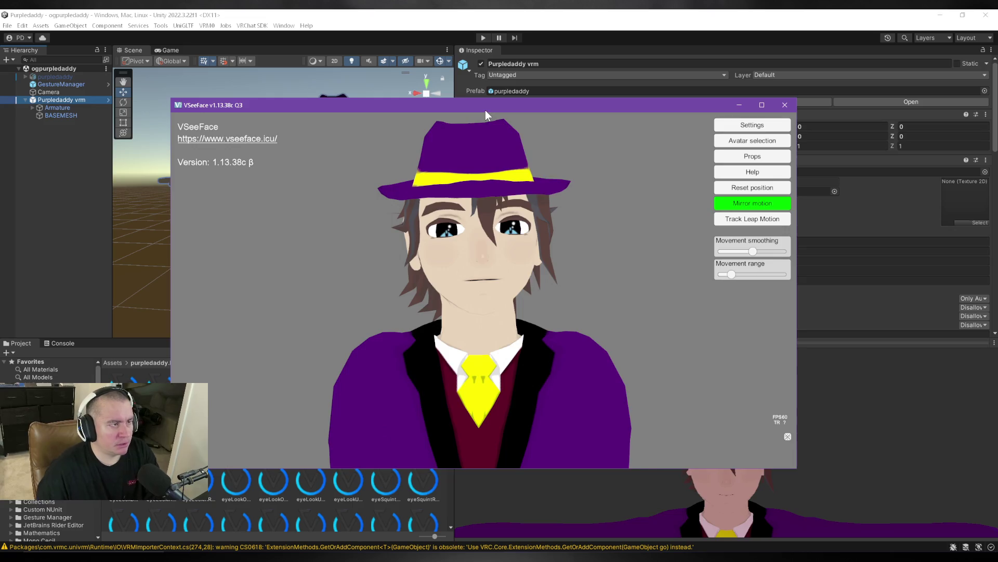
left_click_drag(485, 111, 997, 219)
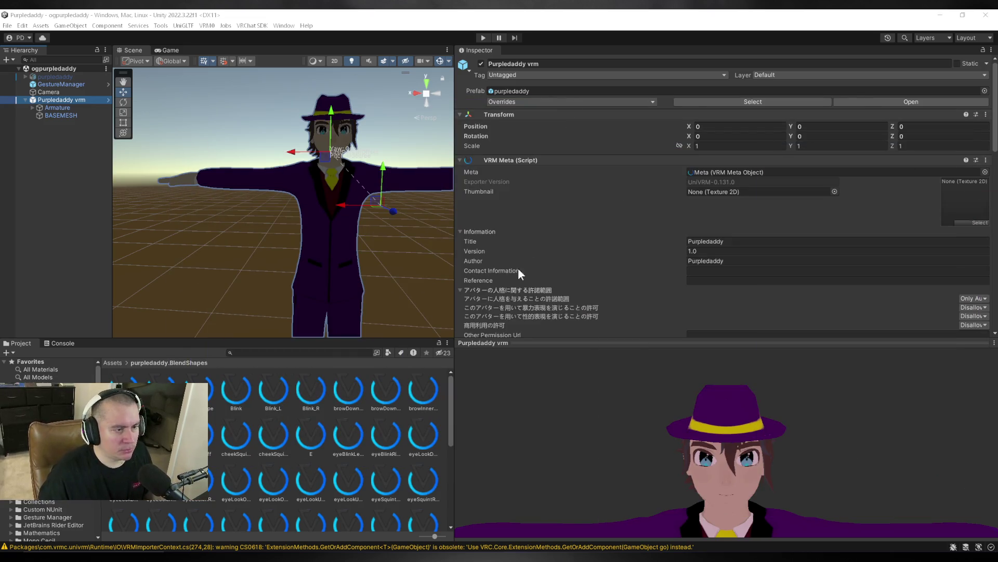
Back in Unity, open the avatar's blend shape clip editor from the VRM Blend Shape Proxy.
left_click(593, 229)
scroll(606, 238, "down", 5)
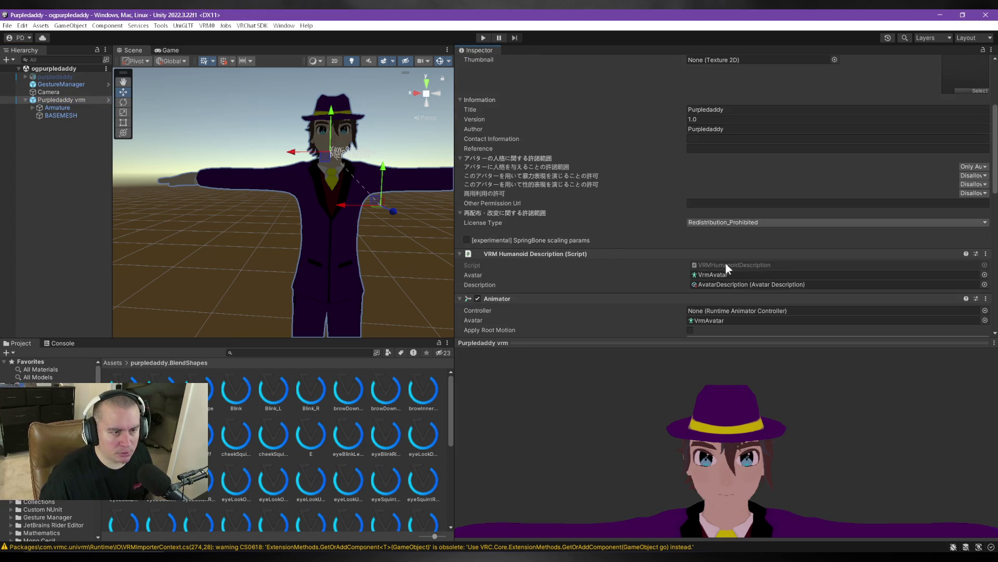
scroll(702, 269, "down", 2)
scroll(701, 266, "down", 7)
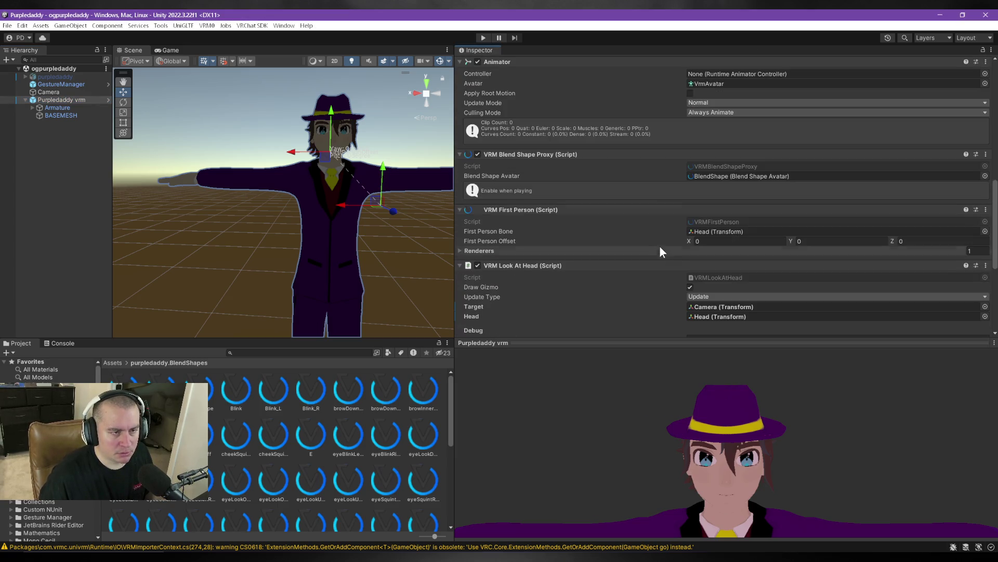
double_click(729, 176)
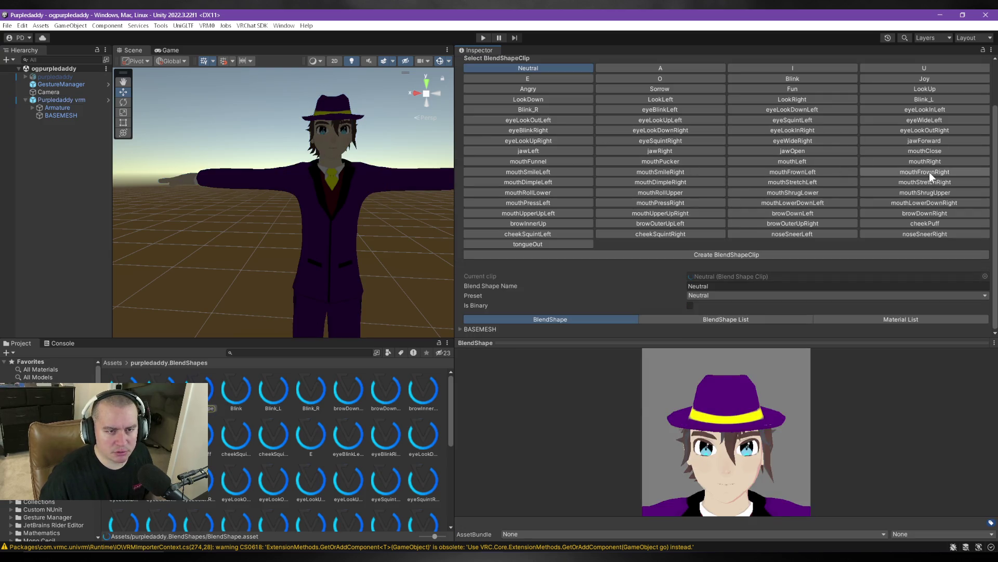
Load the mouthFunnel clip and expand BASEMESH to show its mouthFunnel weight at 100.
left_click(809, 150)
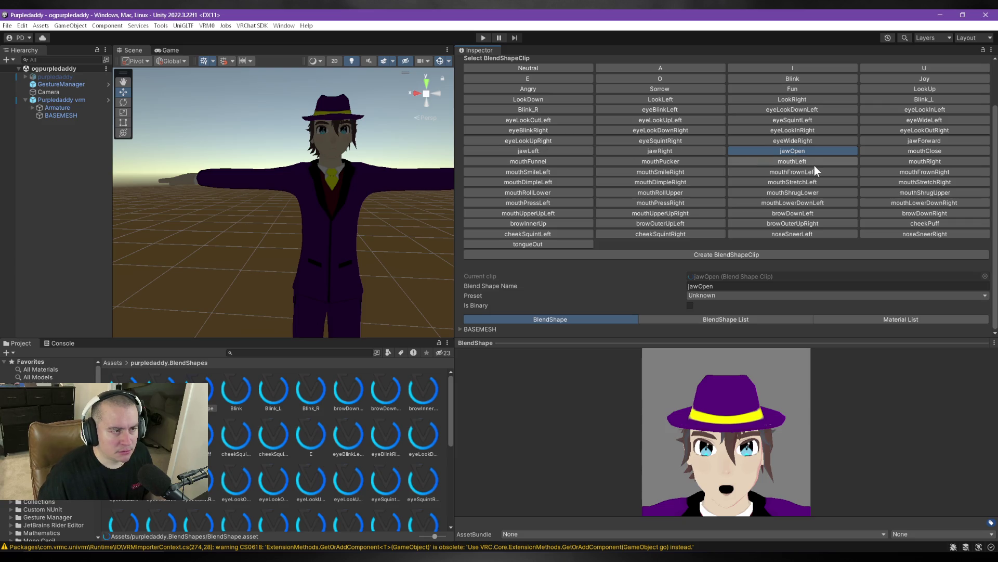
left_click(549, 162)
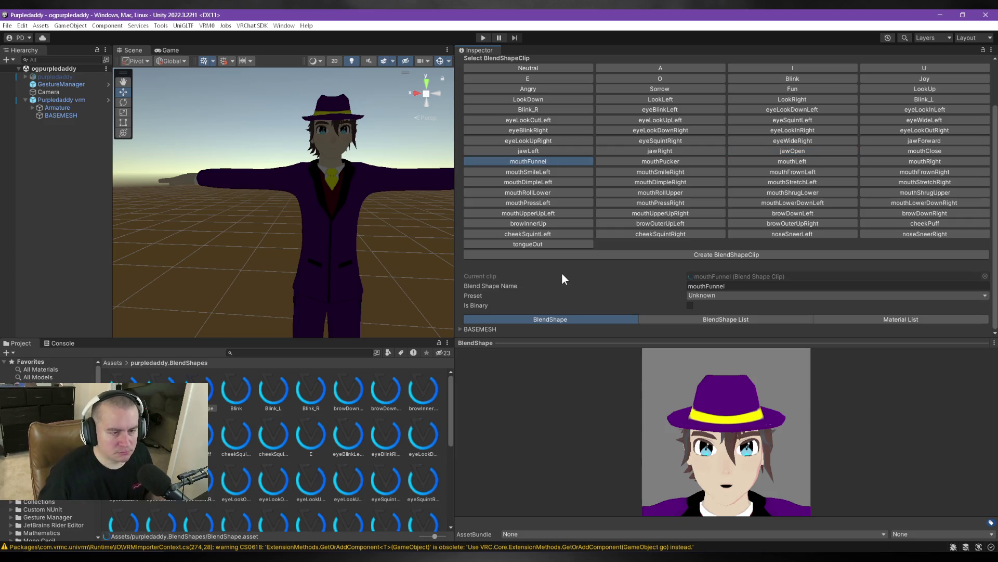
left_click(481, 330)
scroll(568, 210, "down", 4)
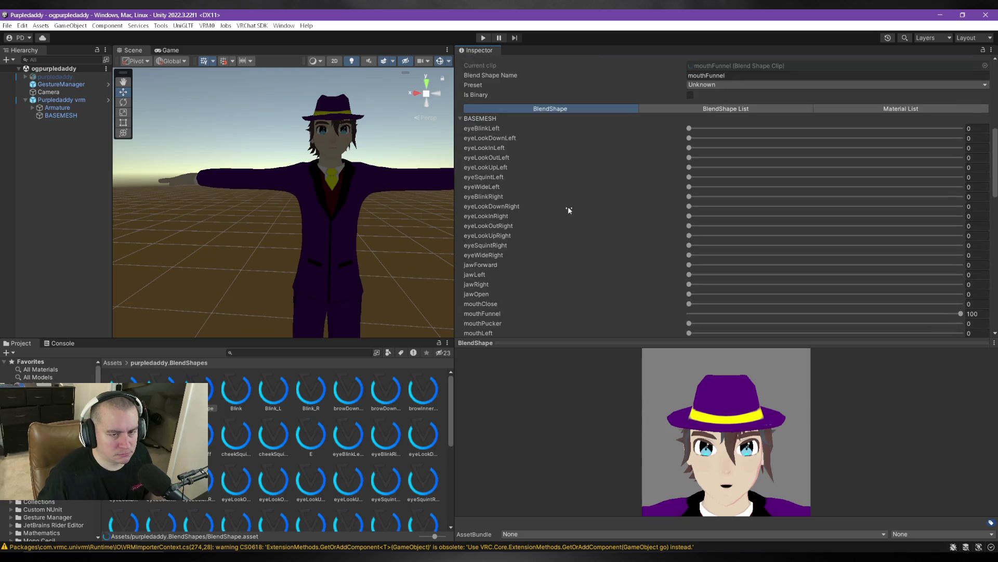
scroll(572, 214, "down", 3)
scroll(580, 220, "up", 6)
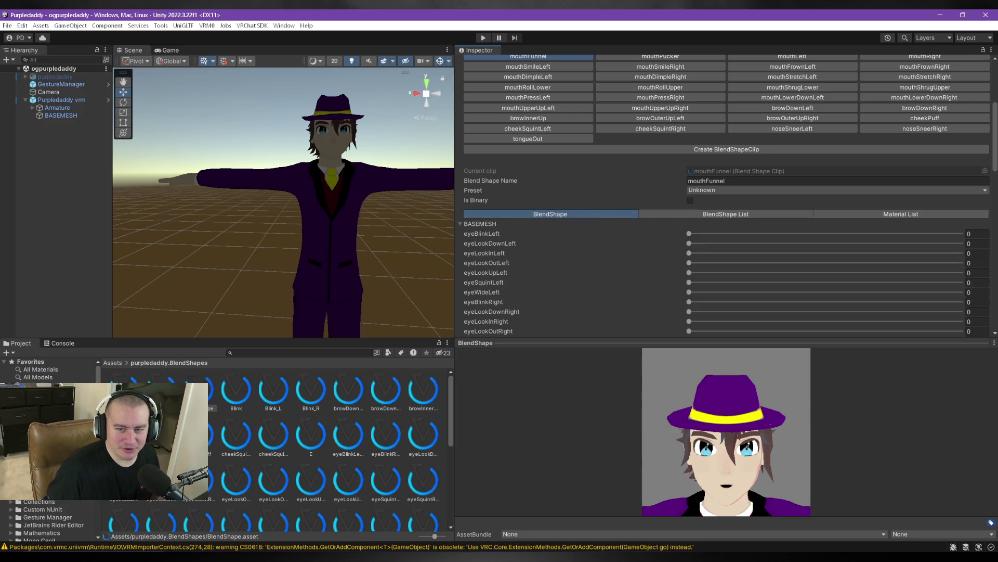
mouse_move(997, 130)
left_mouse_down()
mouse_move(538, 134)
mouse_move(997, 142)
left_mouse_up()
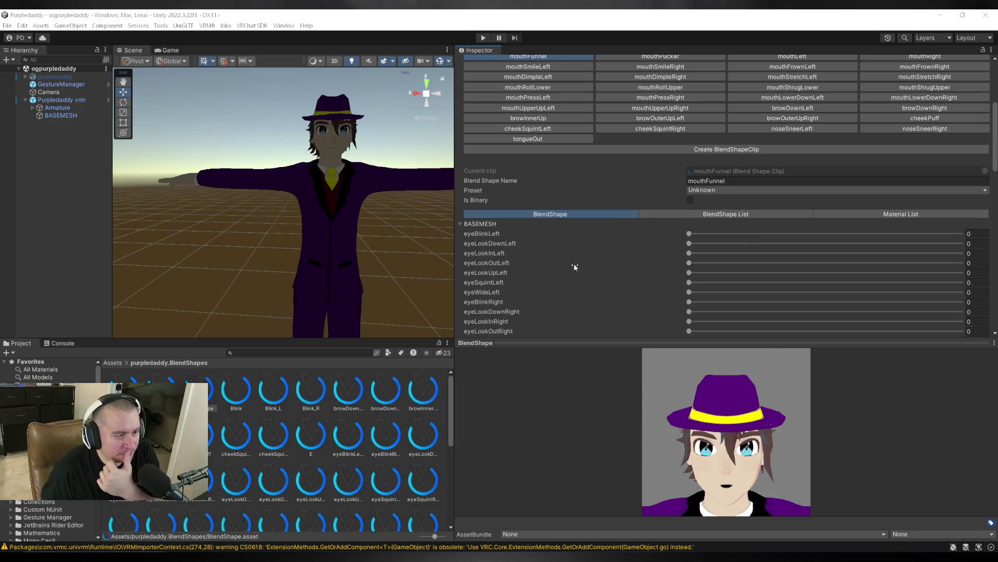
Confirm mouthFunnel at 100, then place VSeeFace over Unity to compare the live avatar.
scroll(575, 264, "down", 3)
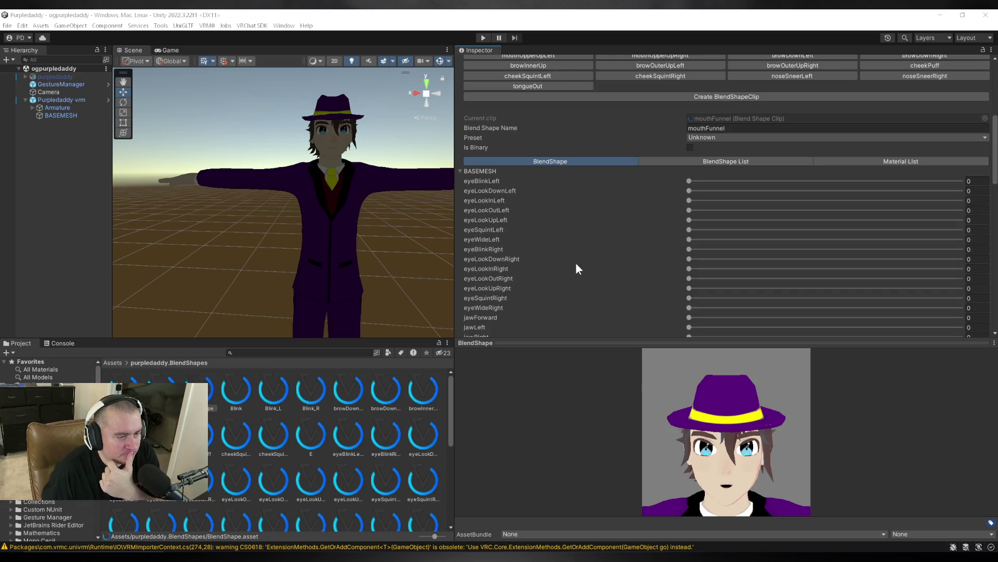
scroll(577, 269, "down", 7)
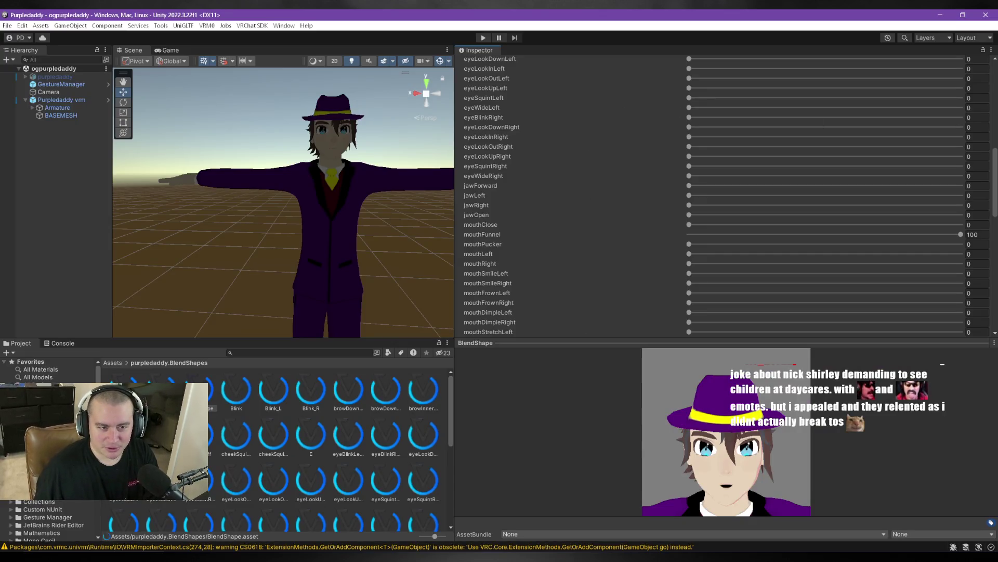
mouse_move(997, 64)
left_mouse_down()
mouse_move(609, 64)
mouse_move(484, 79)
mouse_move(467, 113)
left_mouse_up()
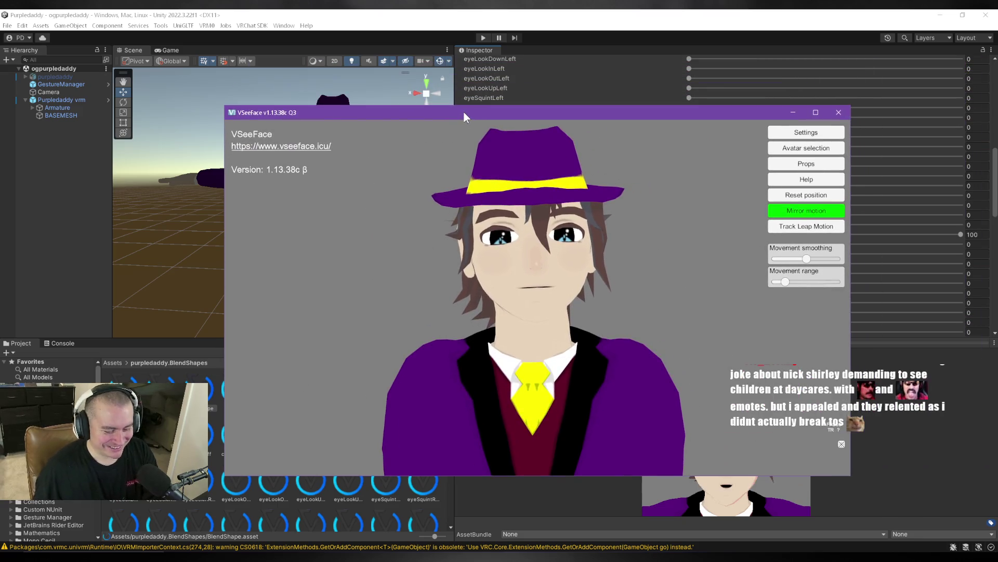
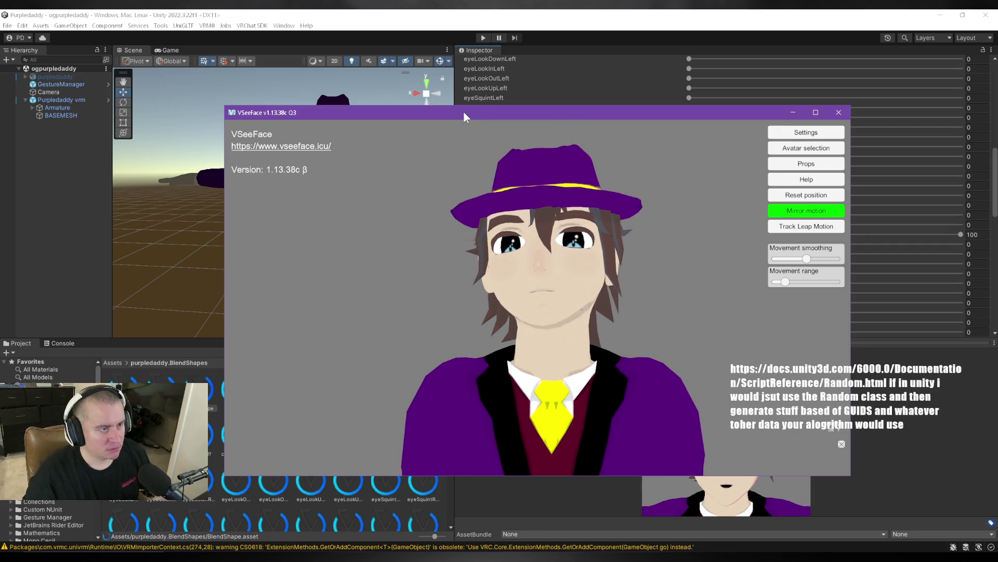
Move the VSeeFace window off to the right and focus the Unity editor behind it.
mouse_move(463, 111)
left_mouse_down()
mouse_move(997, 289)
mouse_move(997, 312)
mouse_move(966, 284)
mouse_move(982, 274)
mouse_move(838, 255)
left_mouse_up()
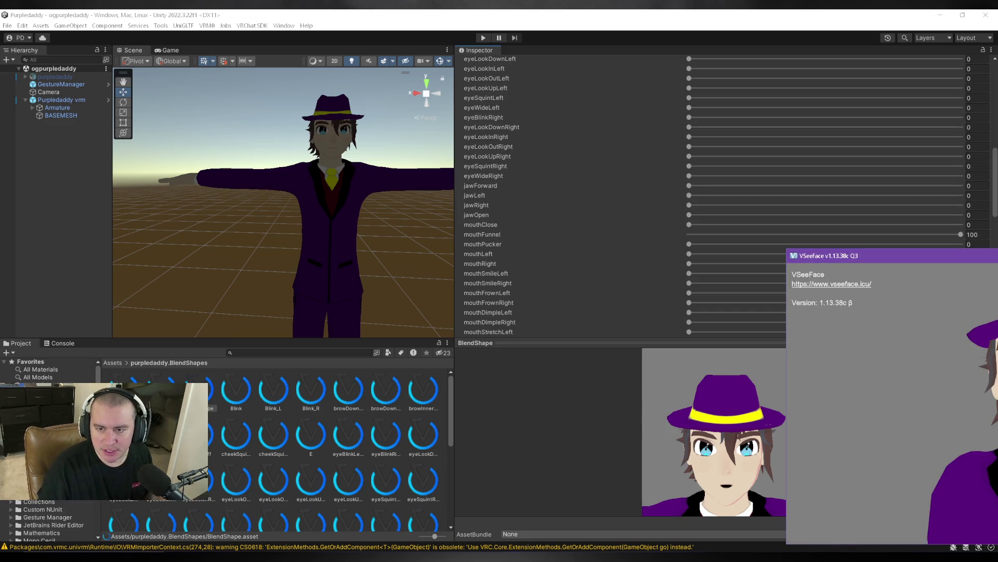
left_click(622, 198)
left_click(550, 209)
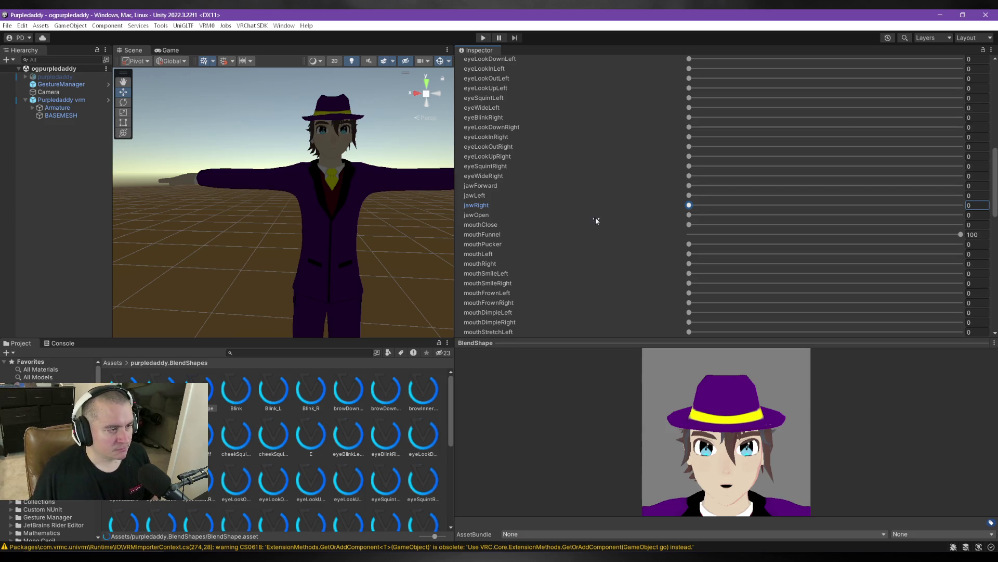
Review the mouthFunnel clip's BASEMESH sliders, with only mouthFunnel at 100, then return to the clip buttons.
scroll(596, 221, "down", 1)
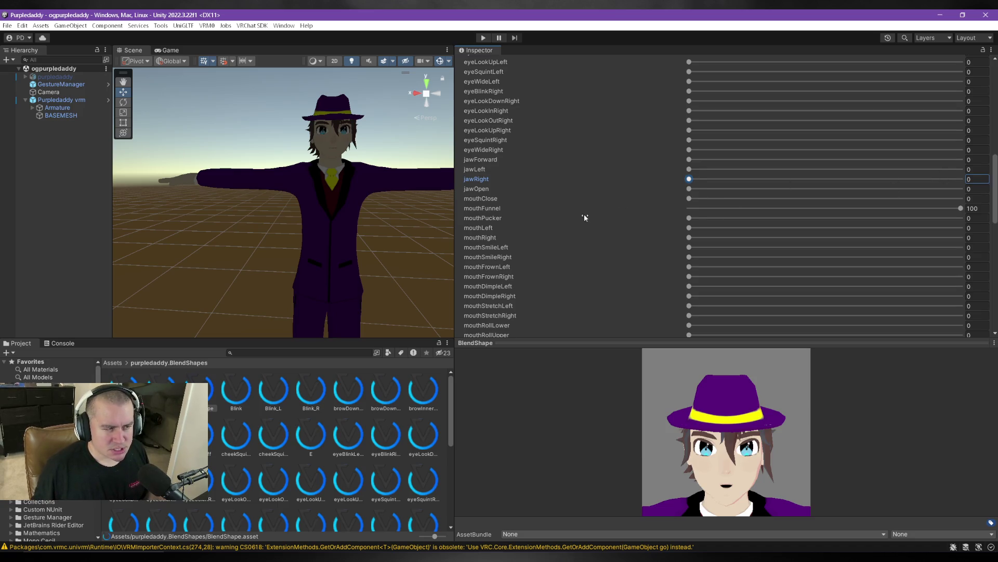
scroll(590, 260, "up", 6)
scroll(629, 105, "up", 3)
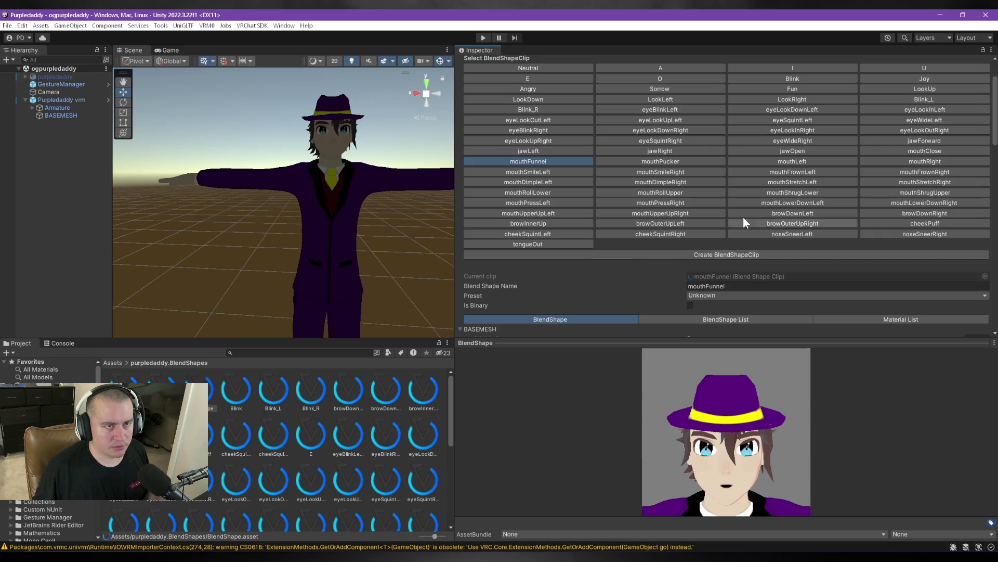
Inspect the jawOpen clip's BASEMESH weights, confirming jawOpen is set to 100.
left_click(795, 151)
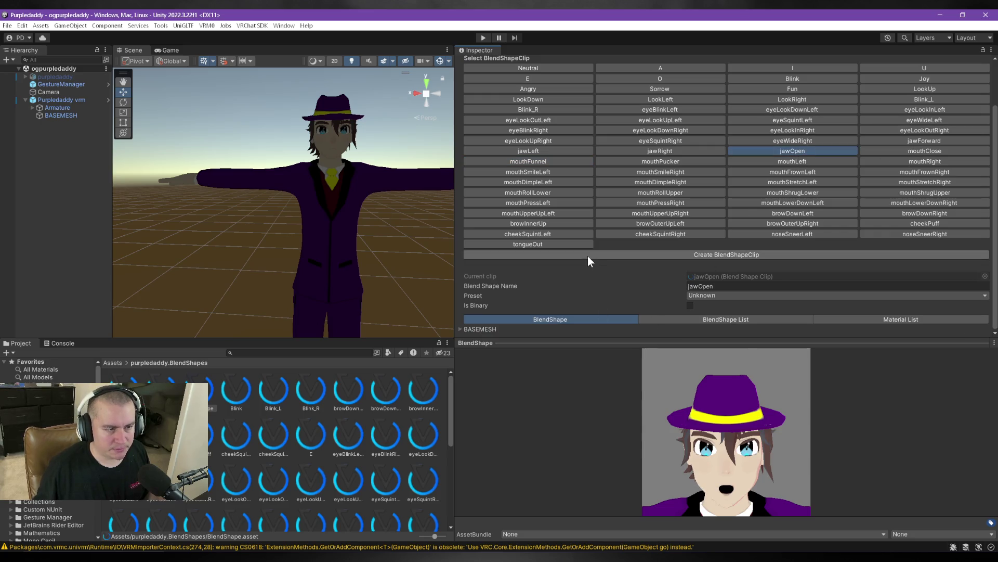
left_click(460, 328)
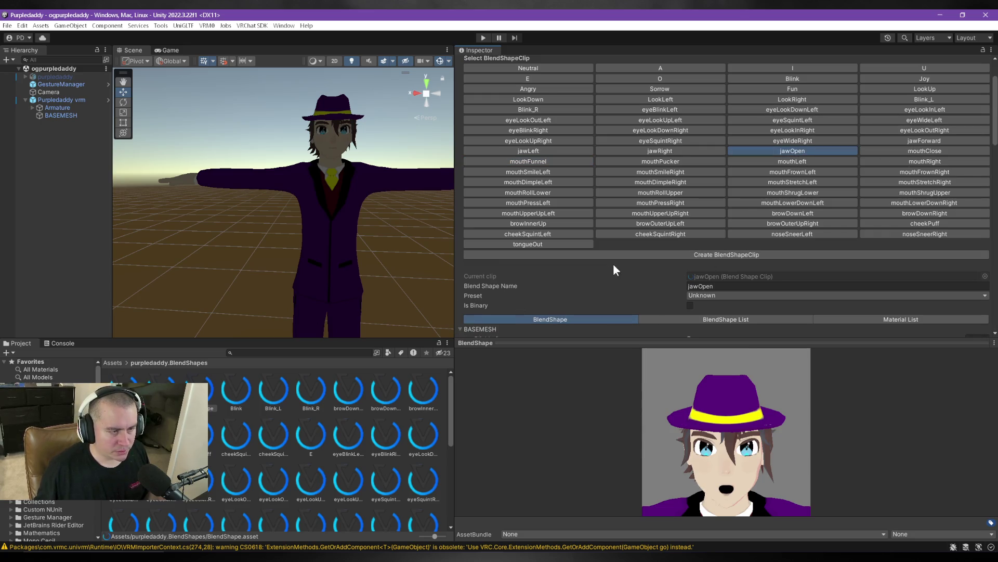
scroll(613, 269, "down", 10)
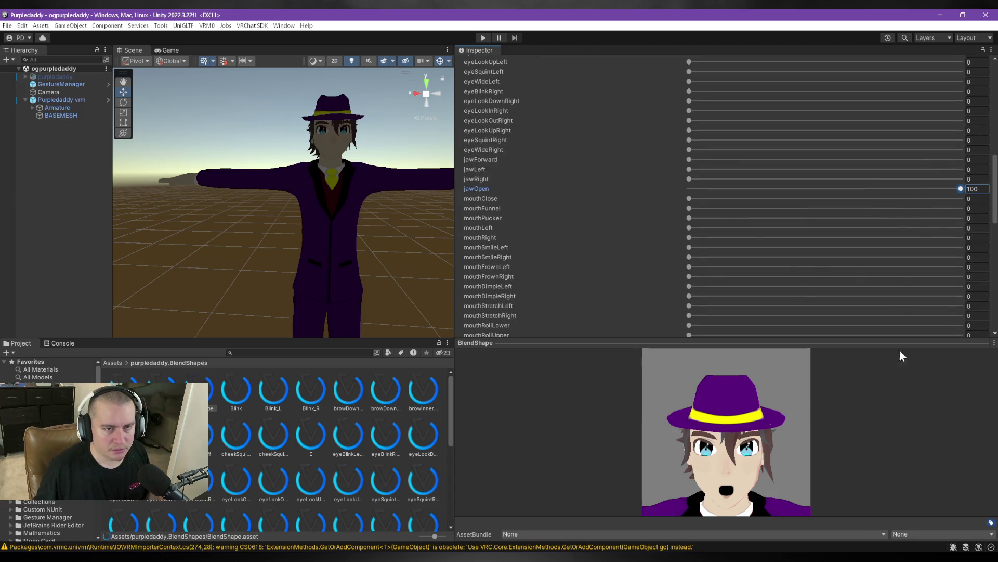
scroll(597, 182, "up", 7)
scroll(604, 255, "up", 5)
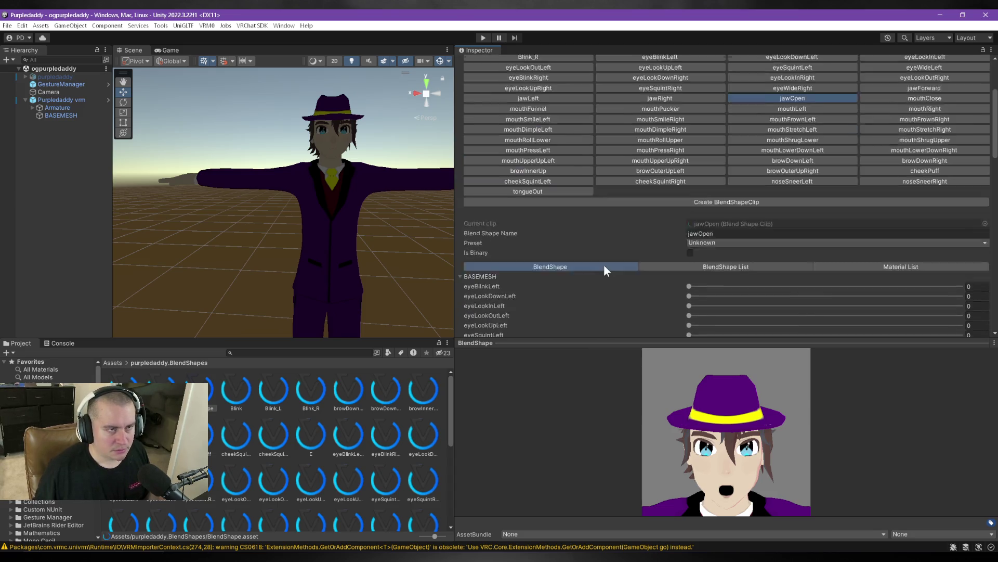
left_click(897, 149)
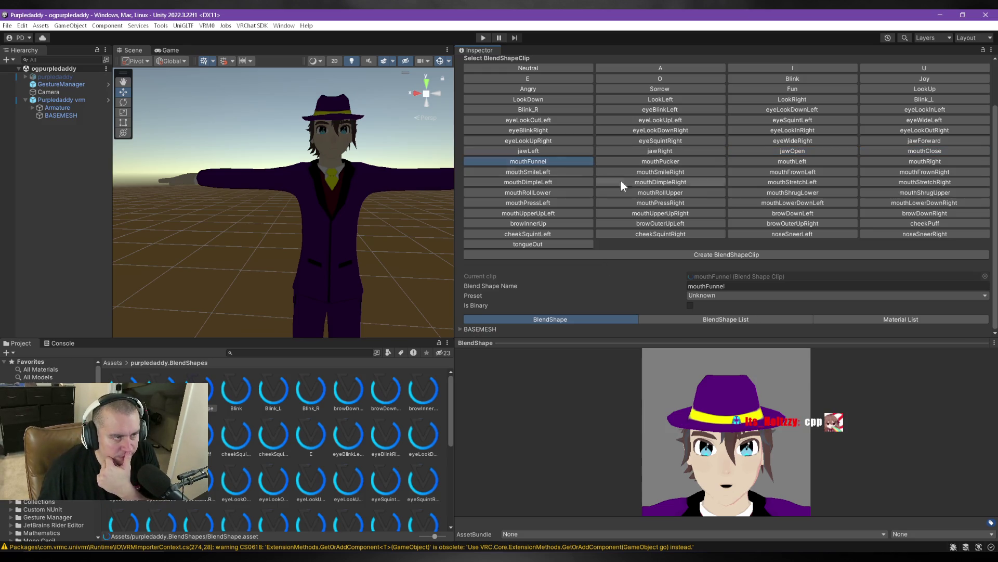
Browse the mouthPucker, mouthLeft, mouthRight, mouthSmileLeft and mouthFrownLeft clips, ending on mouthSmileRight.
left_click(625, 163)
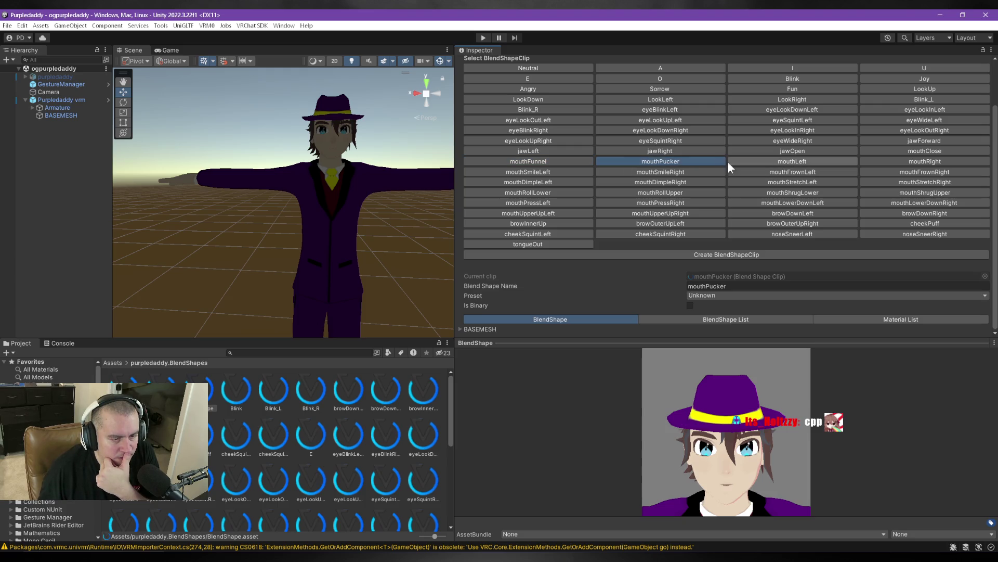
left_click(787, 163)
left_click(887, 162)
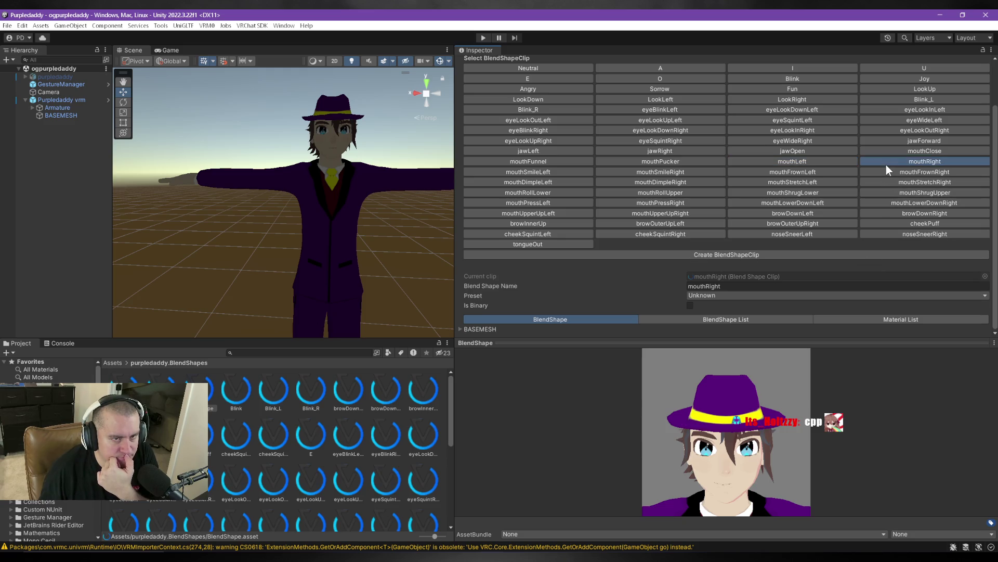
left_click(556, 172)
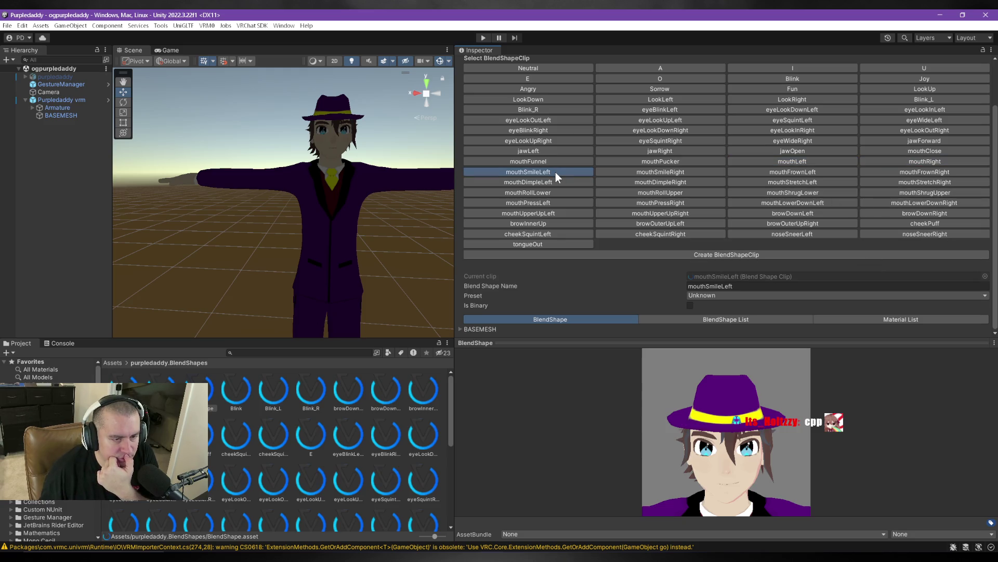
left_click(779, 176)
left_click(676, 167)
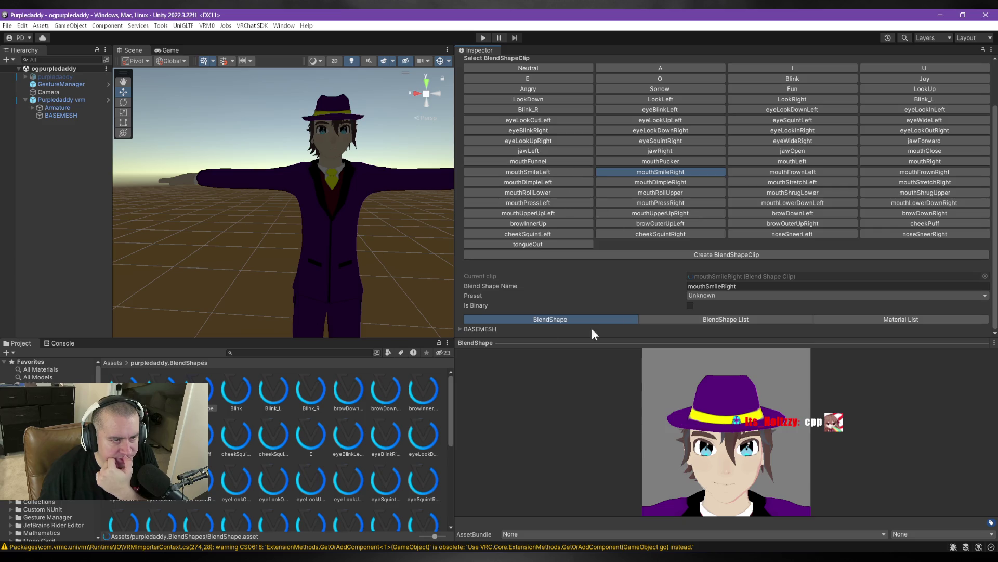
Lower the mouthSmileRight clip's mouthSmileRight weight from 100 to 80.
left_click(461, 329)
scroll(596, 177, "down", 10)
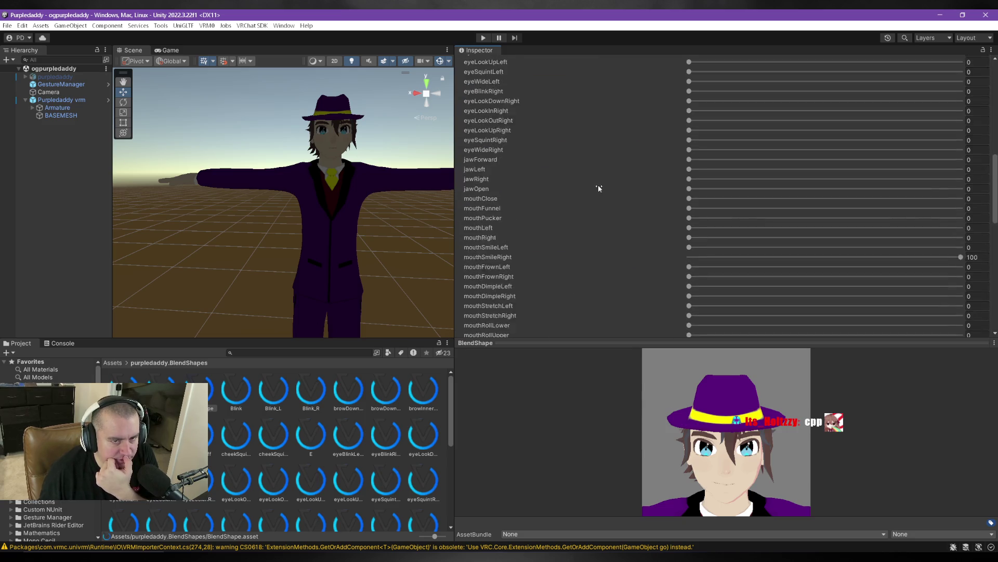
left_click(972, 204)
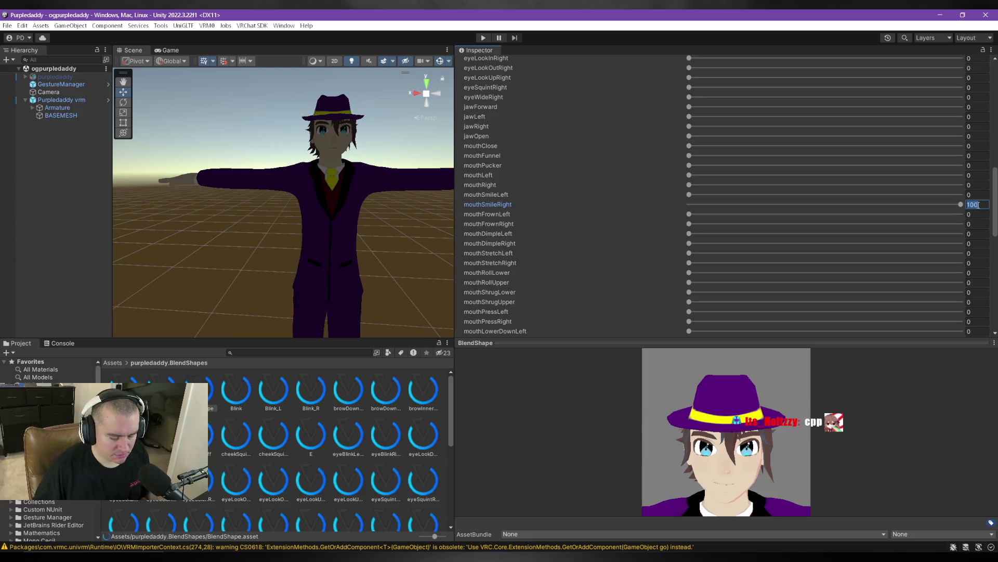
type("9")
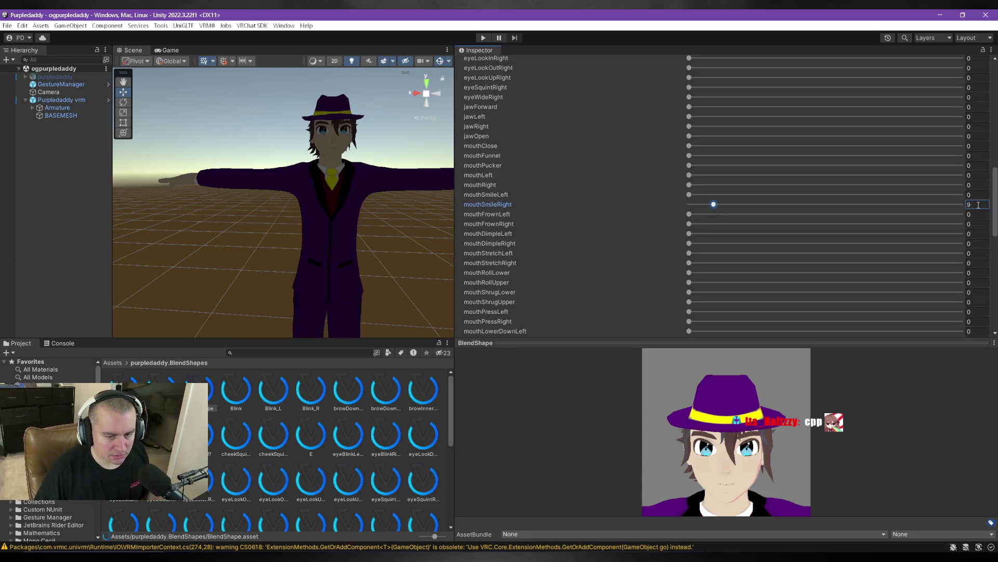
left_click(980, 206)
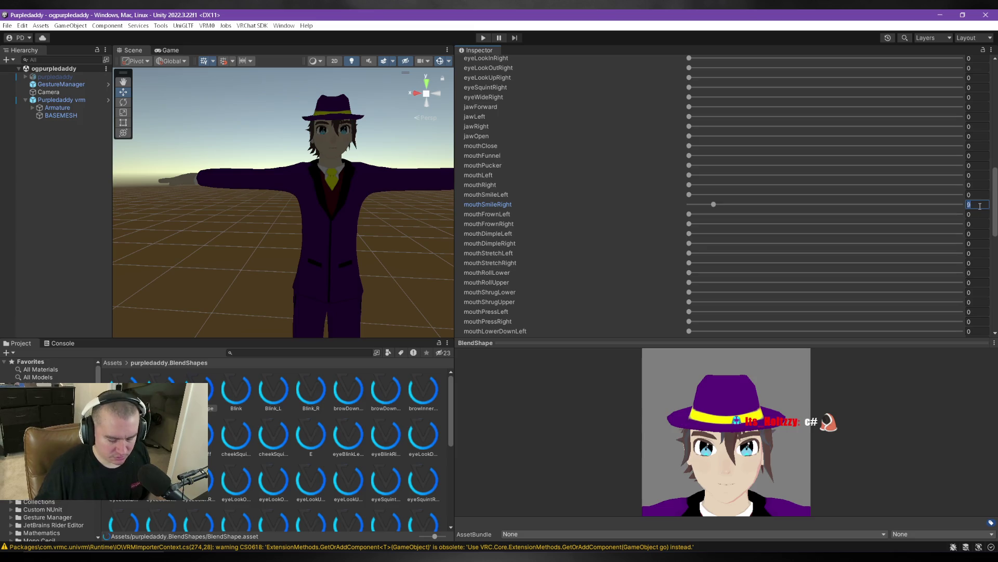
type("80")
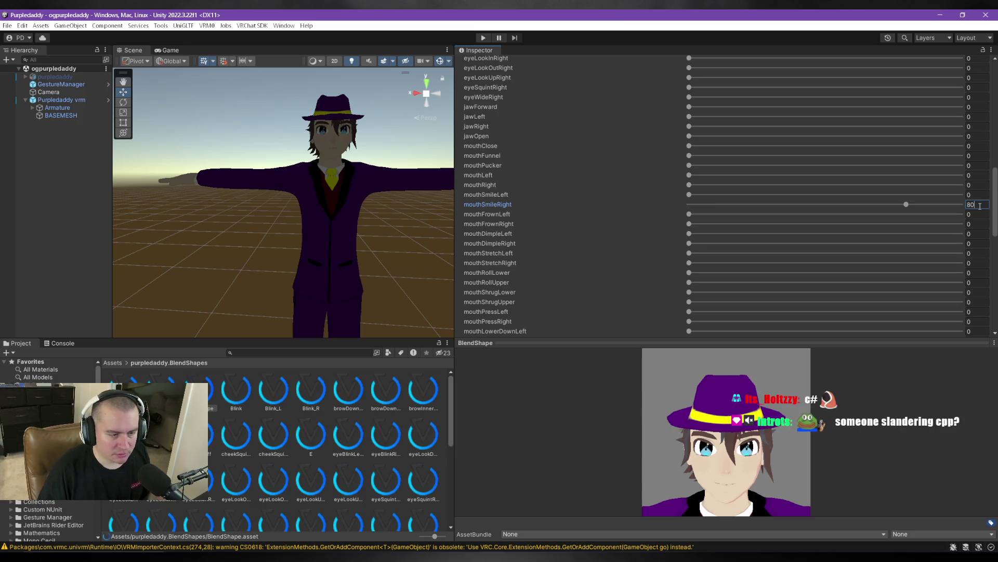
scroll(595, 250, "up", 10)
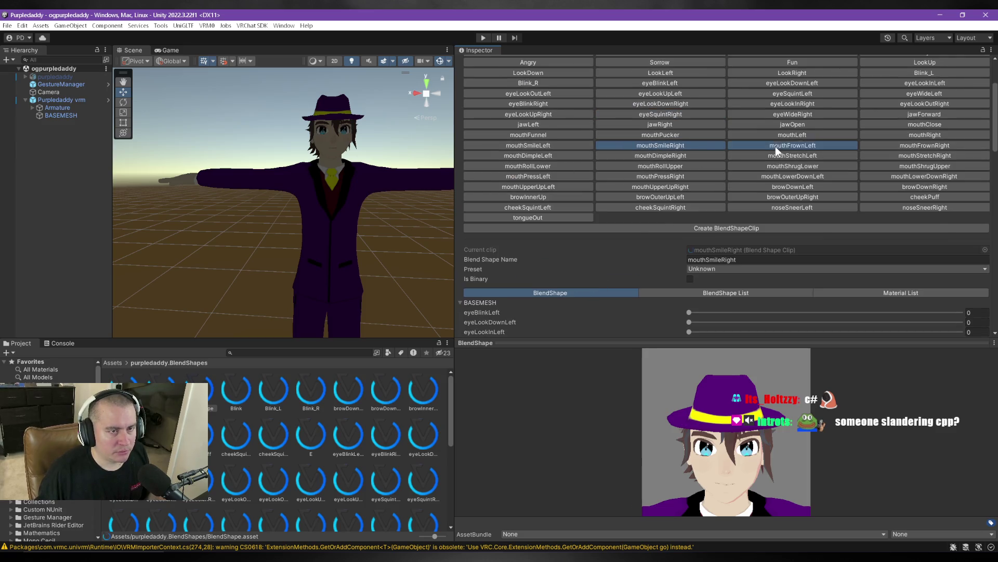
scroll(772, 147, "up", 3)
Set the mouthSmileLeft clip's mouthSmileLeft weight to 80, down from 100.
left_click(562, 173)
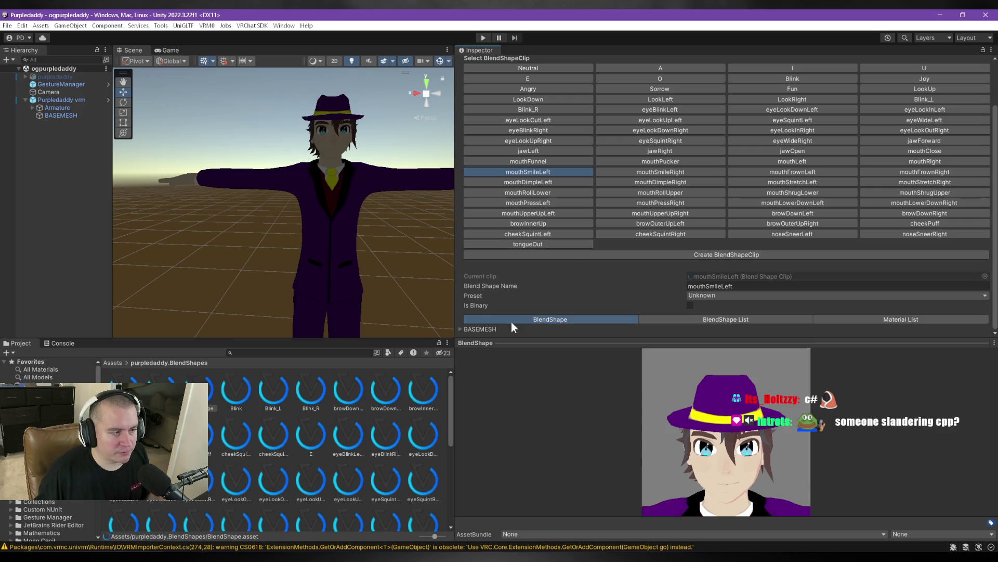
left_click(460, 329)
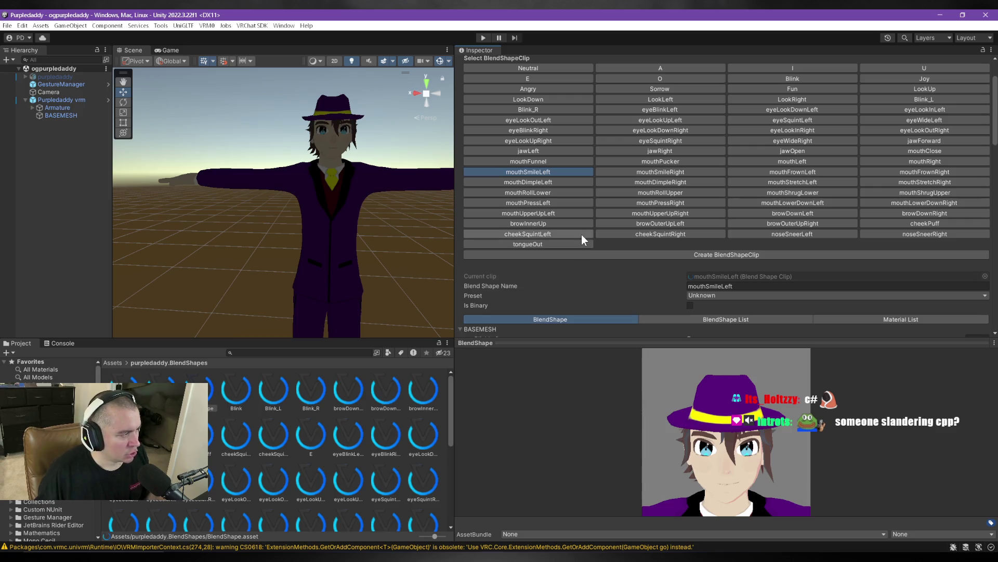
scroll(582, 230, "down", 4)
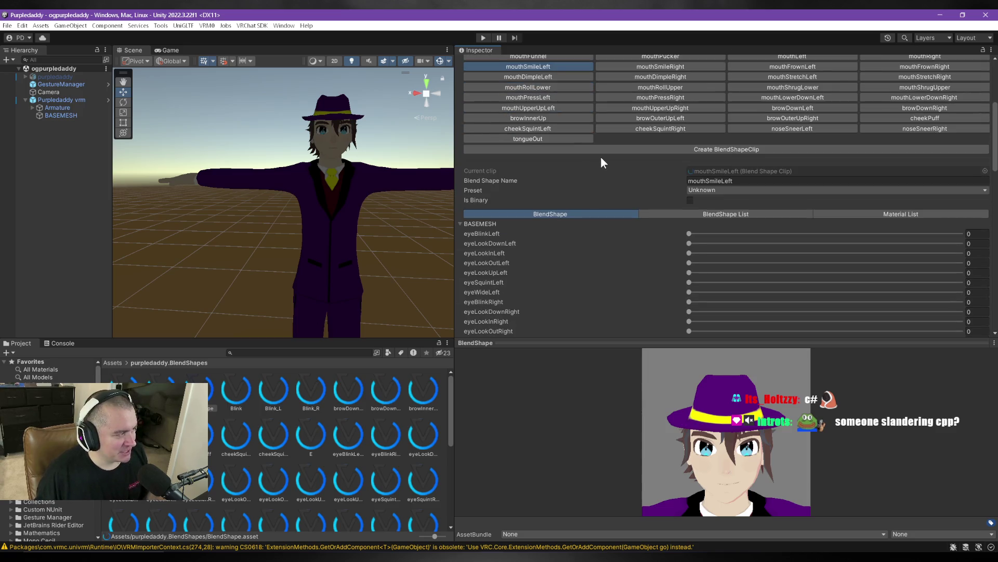
scroll(602, 159, "down", 9)
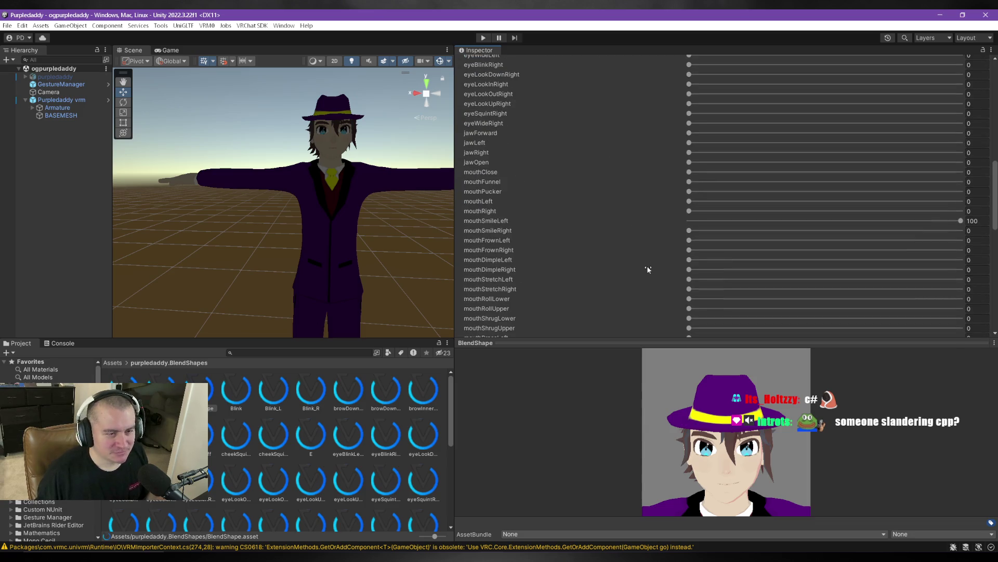
scroll(648, 269, "down", 2)
left_click(979, 168)
left_click(979, 168)
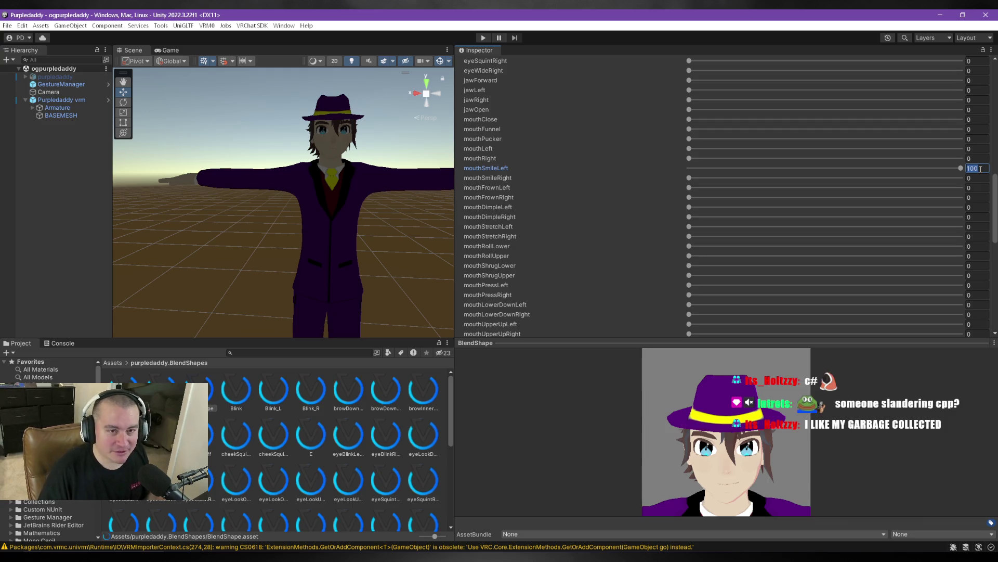
type("80")
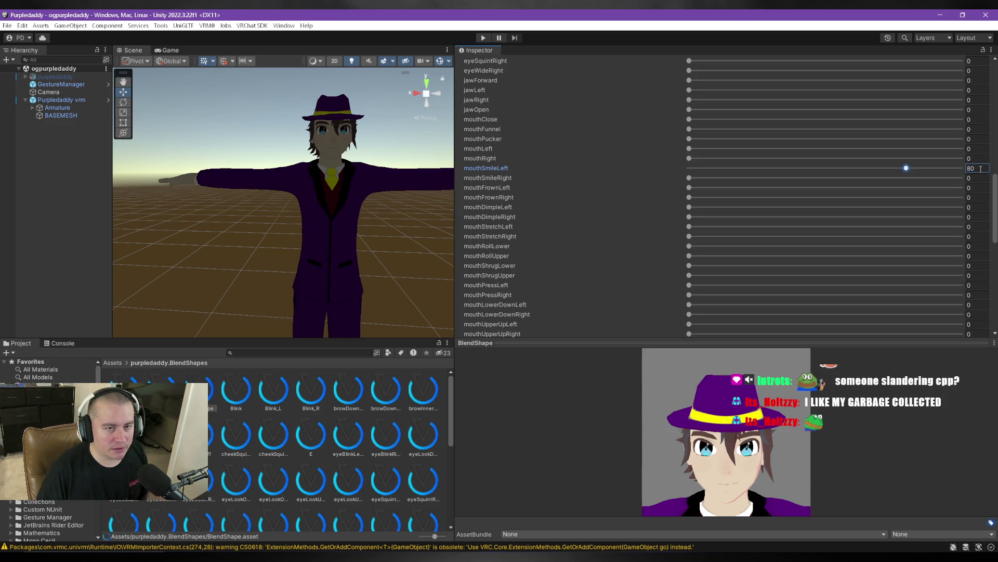
scroll(555, 233, "up", 10)
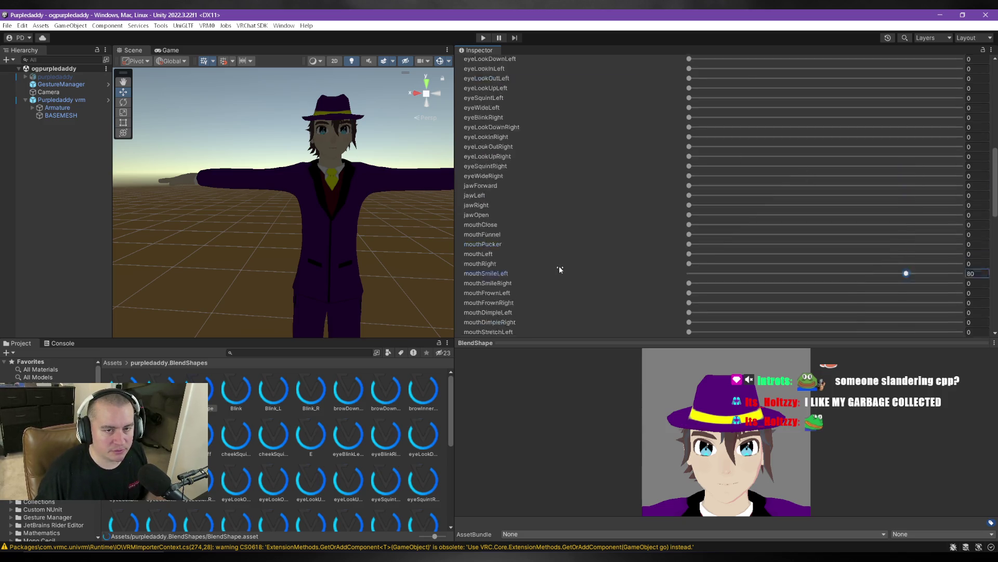
scroll(588, 268, "up", 1)
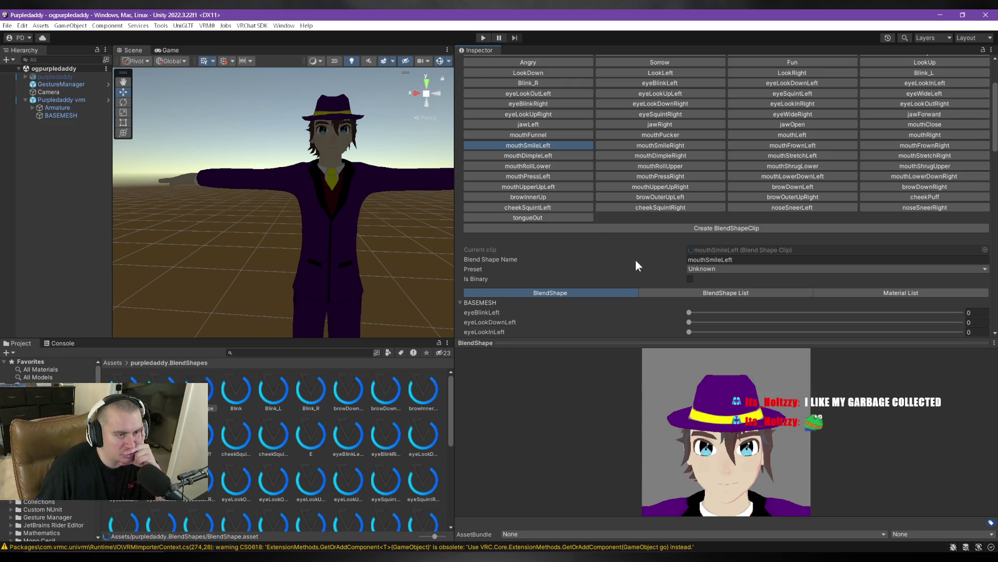
scroll(638, 259, "down", 6)
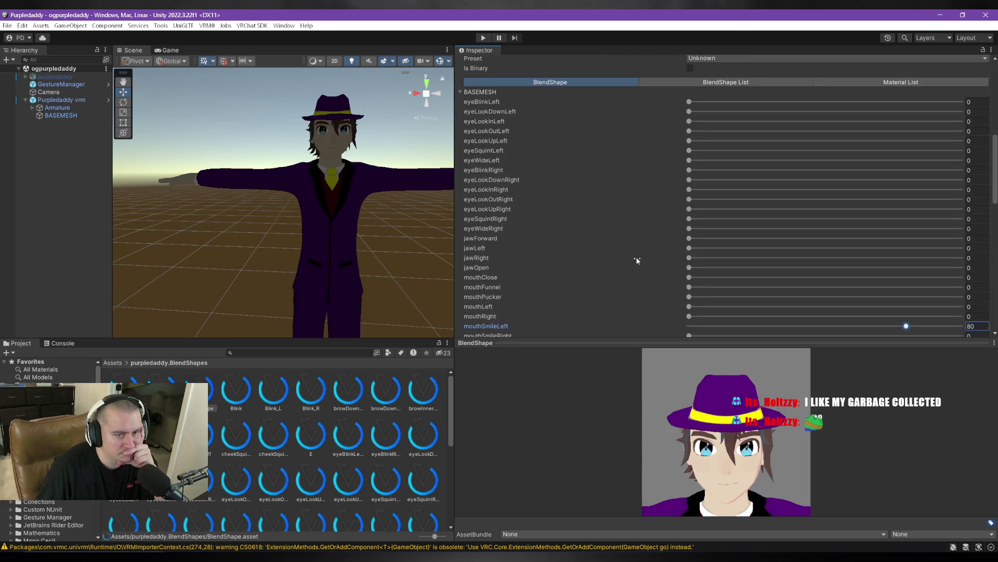
scroll(636, 255, "up", 5)
scroll(637, 319, "up", 5)
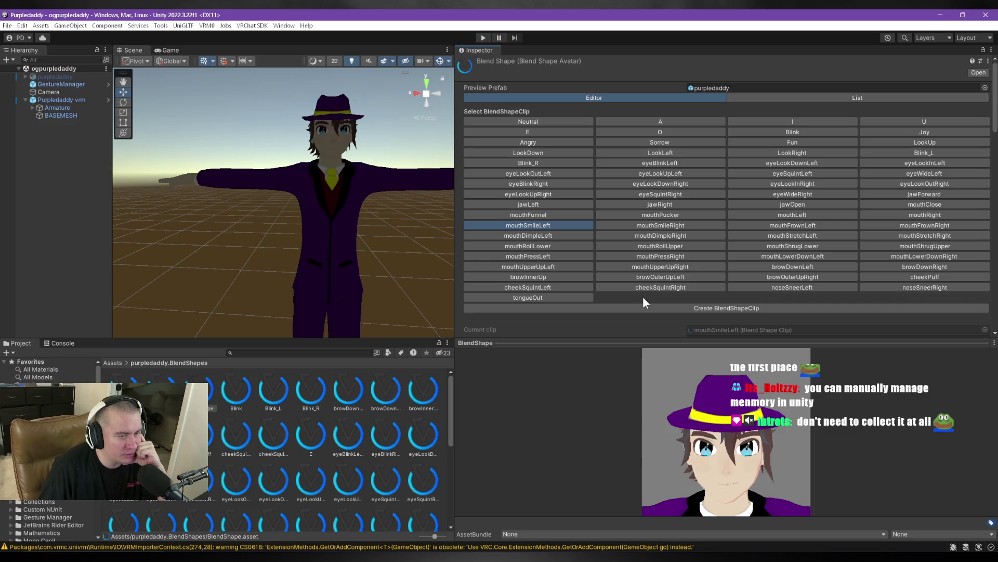
scroll(644, 298, "down", 2)
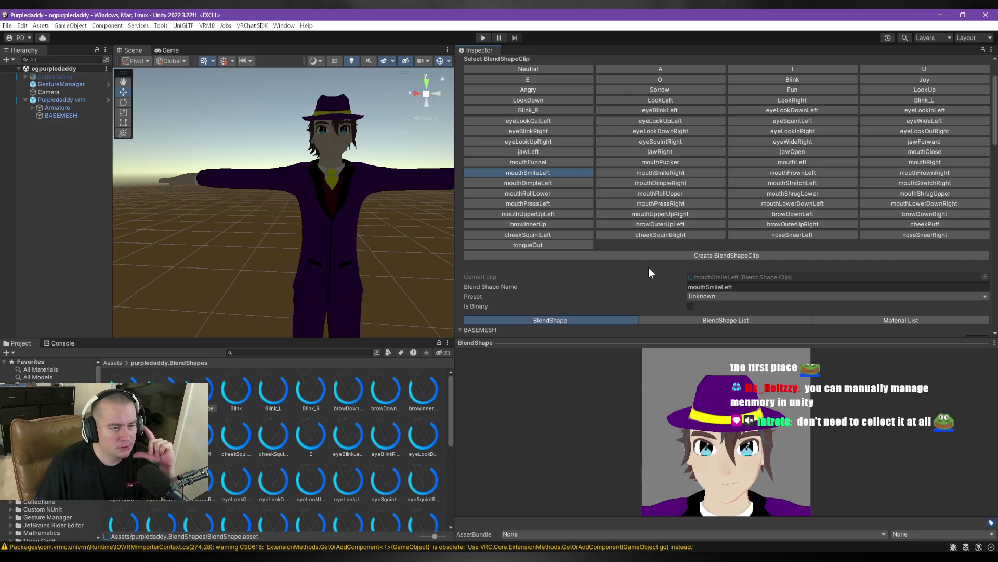
scroll(650, 275, "up", 2)
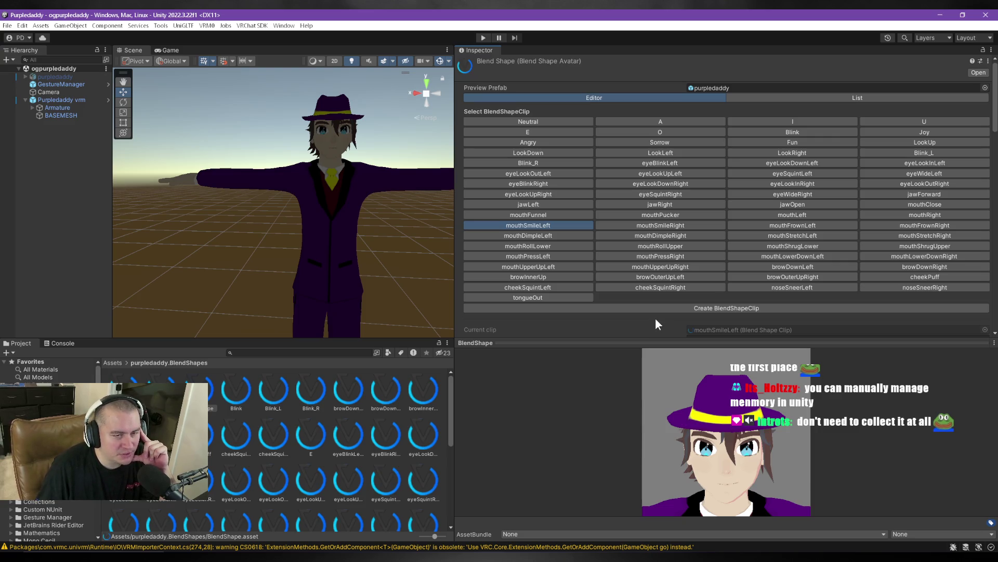
scroll(655, 318, "down", 3)
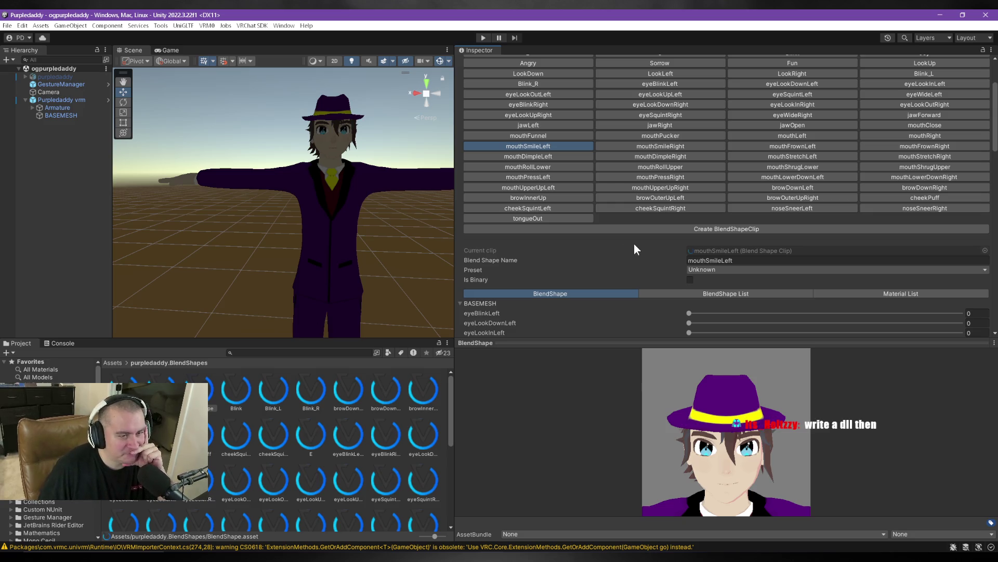
scroll(639, 249, "down", 10)
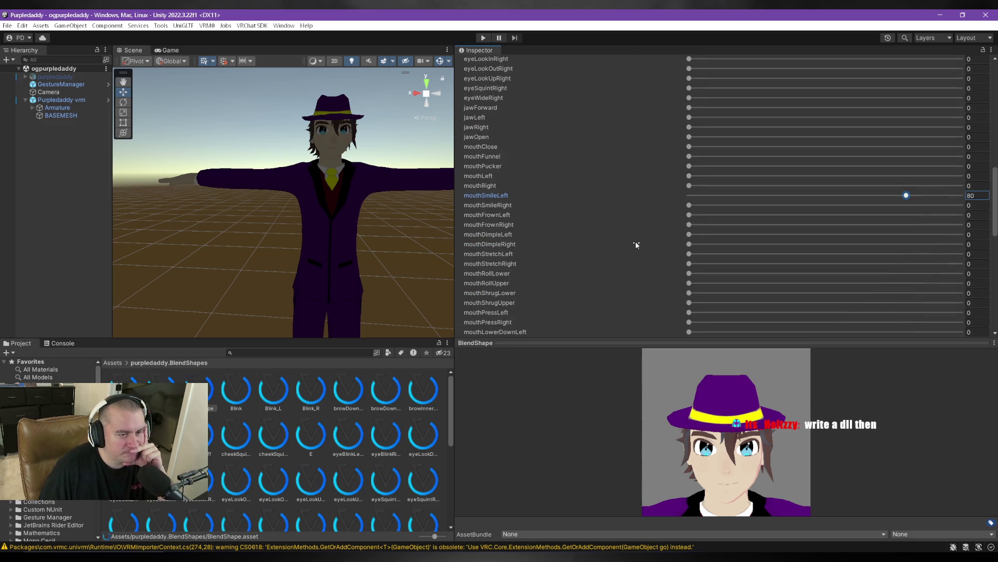
scroll(636, 244, "up", 5)
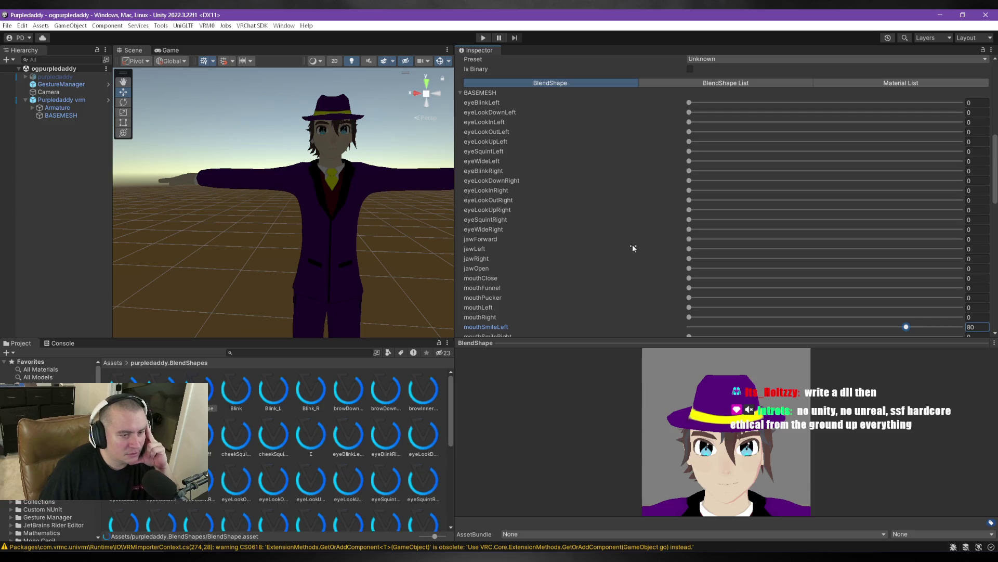
scroll(634, 249, "down", 4)
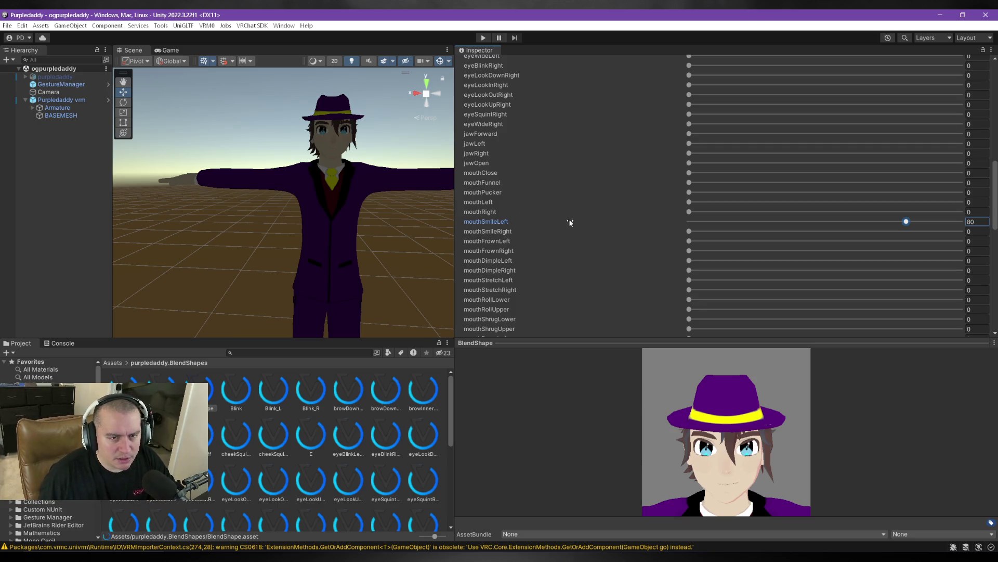
Open the mouthSmileRight clip and confirm its mouthSmileRight BASEMESH weight reads 80.
scroll(567, 239, "up", 5)
scroll(561, 239, "down", 3)
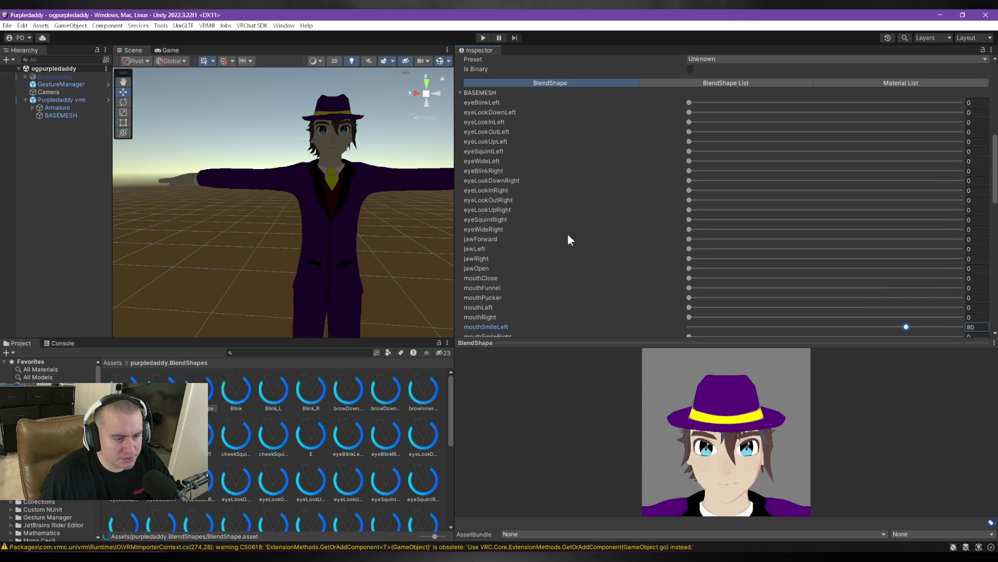
scroll(567, 232, "up", 5)
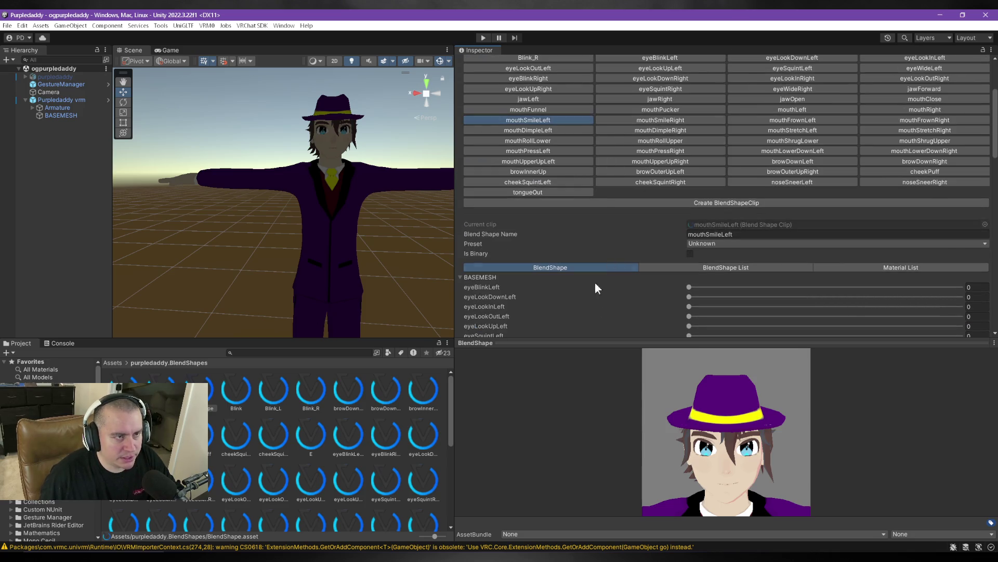
scroll(634, 232, "down", 4)
scroll(635, 232, "up", 3)
left_click(641, 93)
left_click(461, 329)
scroll(581, 220, "down", 10)
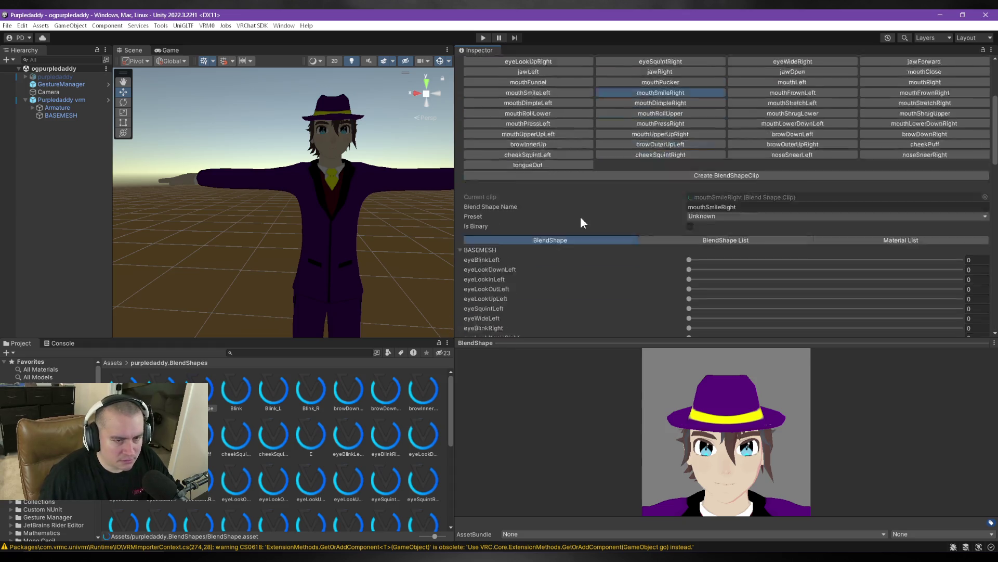
scroll(584, 217, "up", 10)
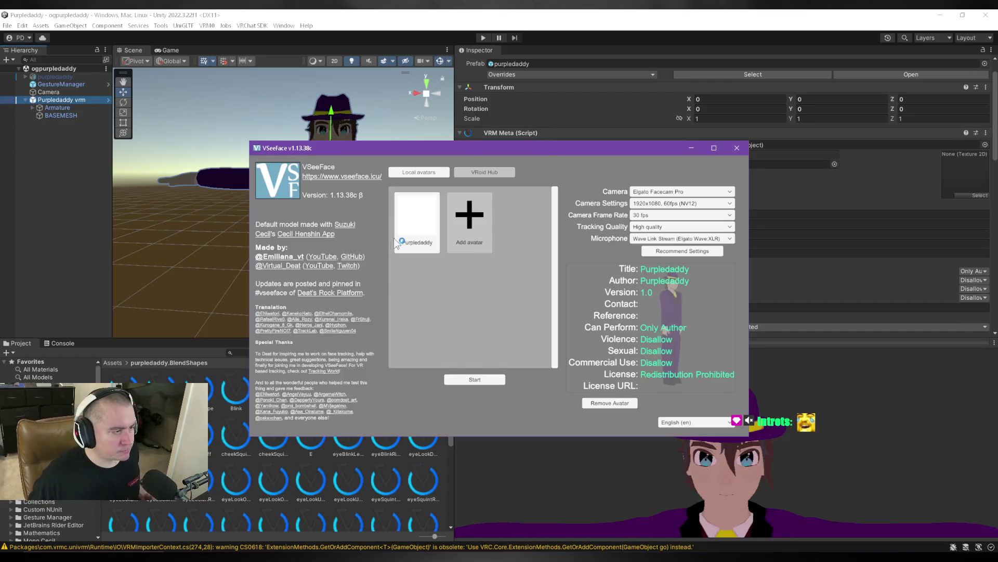
Load the Purpleddaddy avatar in VSeeFace and start tracking.
left_click(478, 376)
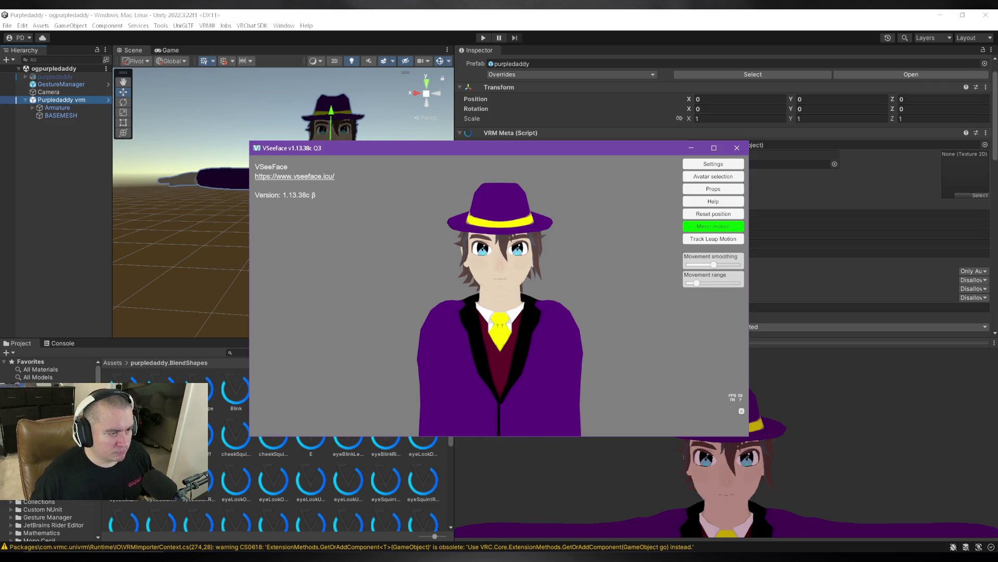
scroll(520, 295, "up", 5)
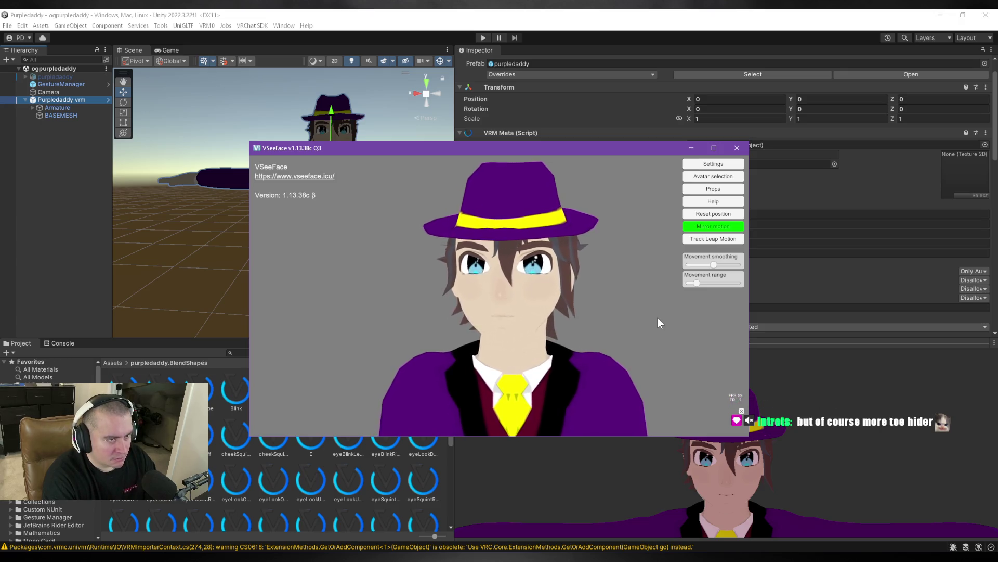
Check the iPhone/ARKit receiver options in General settings, using iFacialMocap, then close the panel.
left_click(724, 163)
left_click(664, 164)
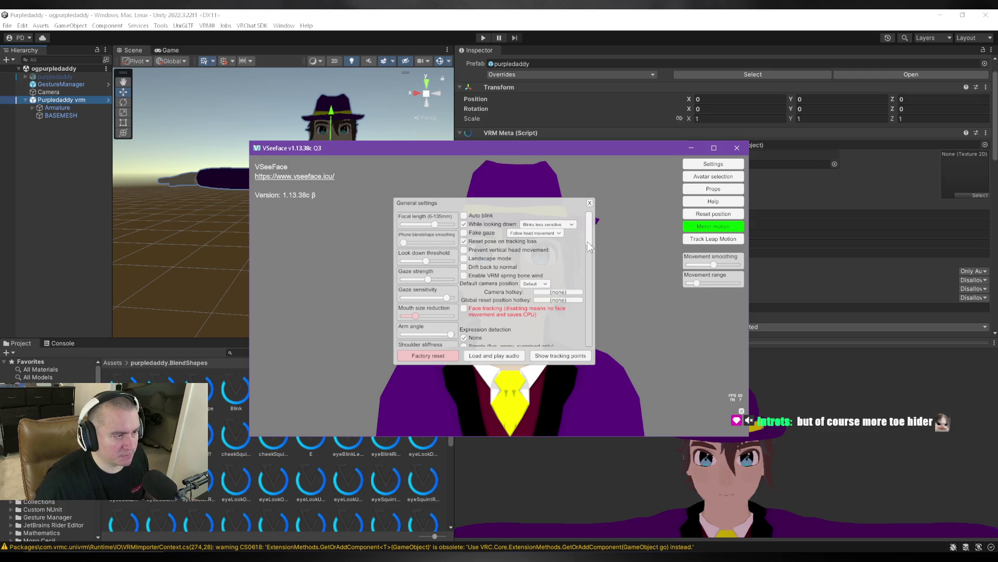
scroll(588, 236, "down", 2)
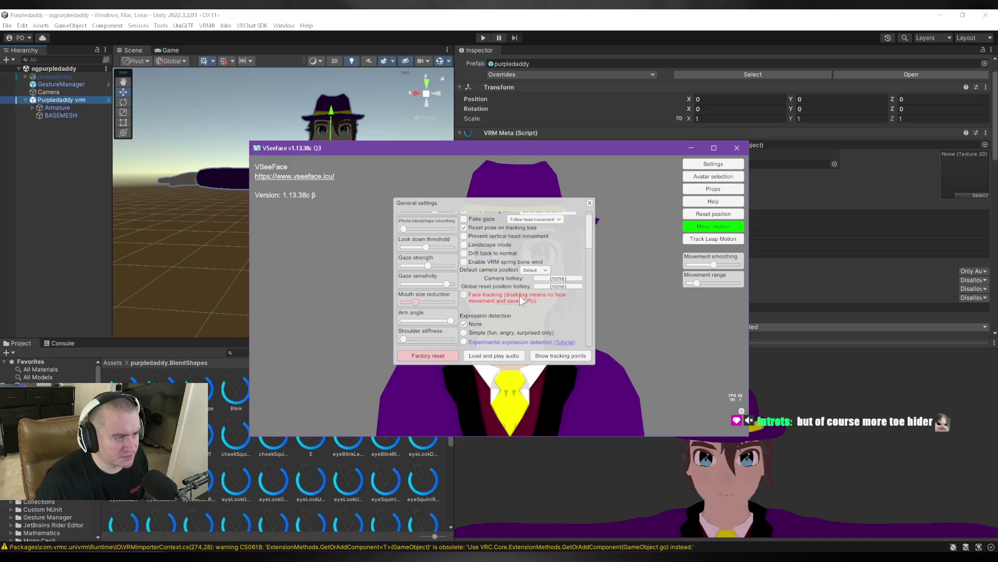
mouse_move(505, 201)
left_mouse_down()
mouse_move(362, 203)
mouse_move(381, 196)
left_mouse_up()
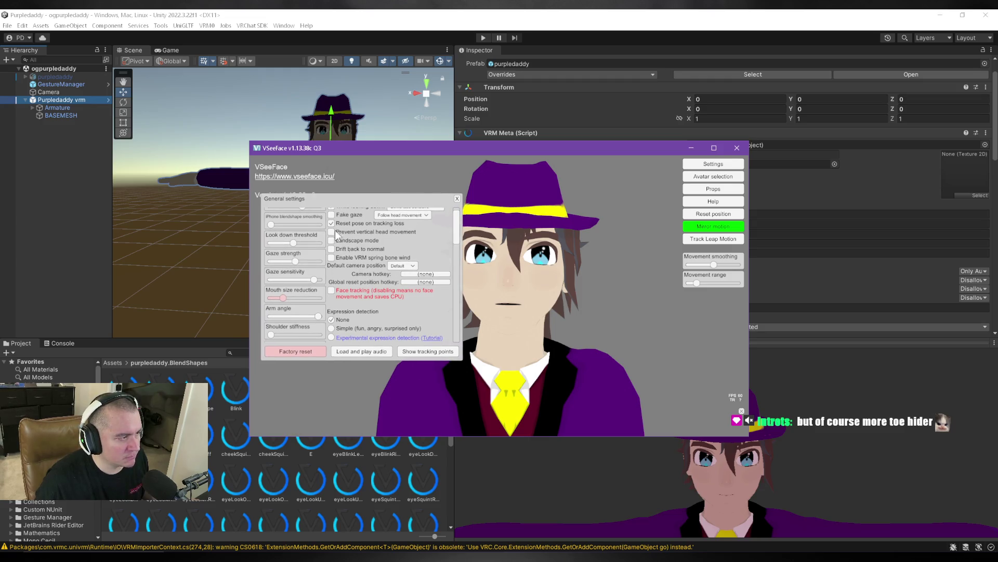
scroll(339, 255, "up", 2)
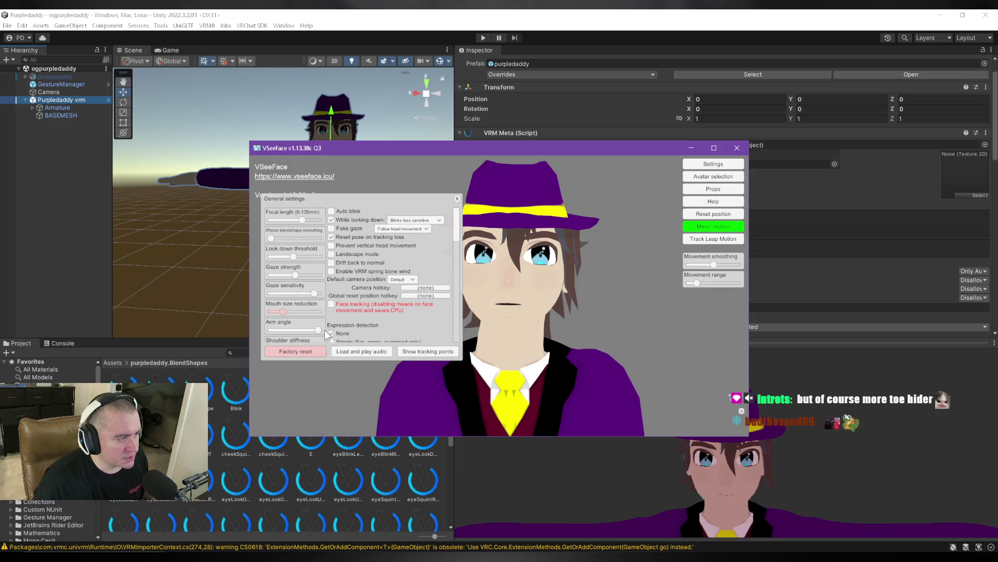
scroll(369, 241, "down", 3)
scroll(372, 241, "down", 3)
scroll(373, 245, "down", 3)
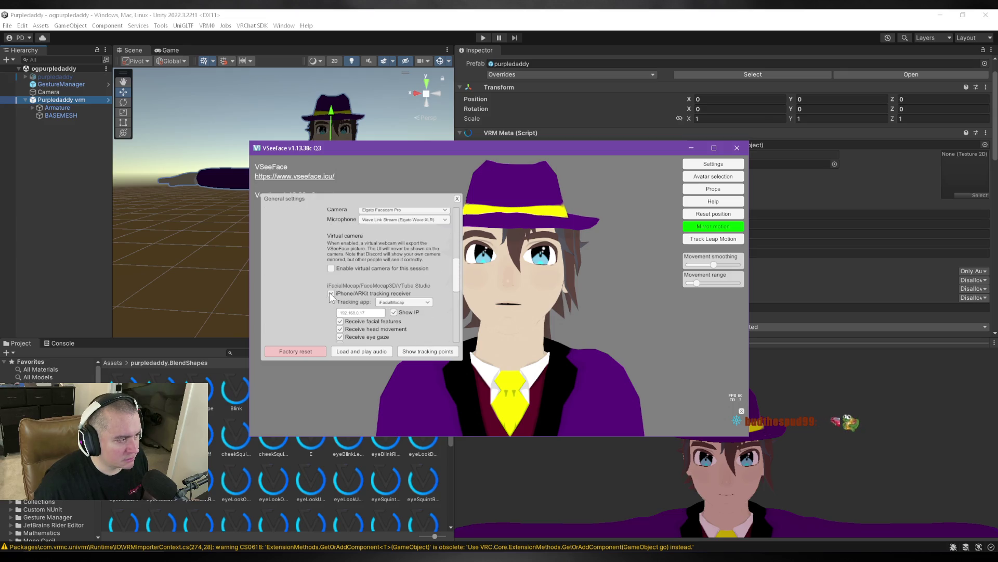
left_click(457, 199)
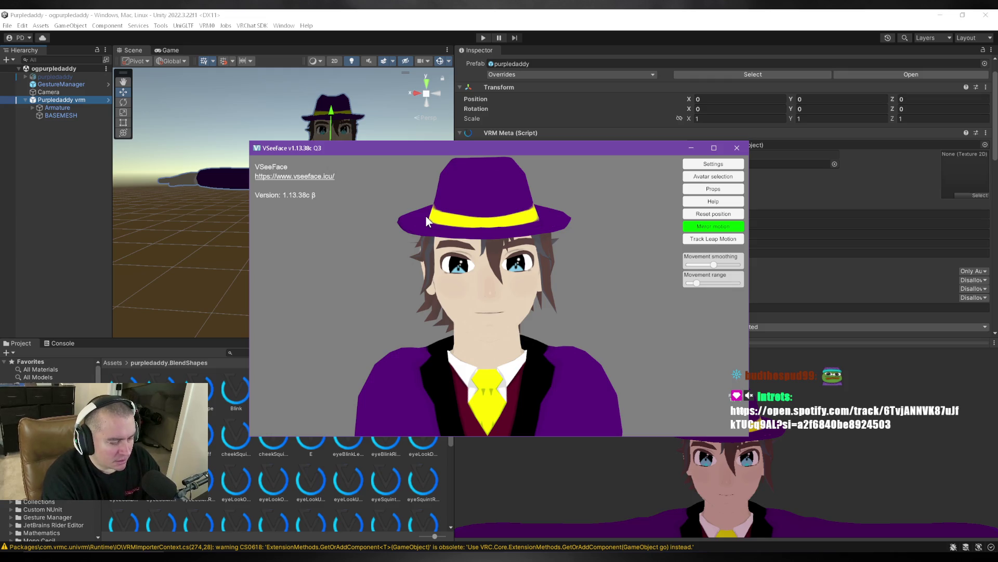
Back in Unity, open the purpleddaddy BlendShape asset from the Blend Shape Proxy's avatar field.
left_click(515, 21)
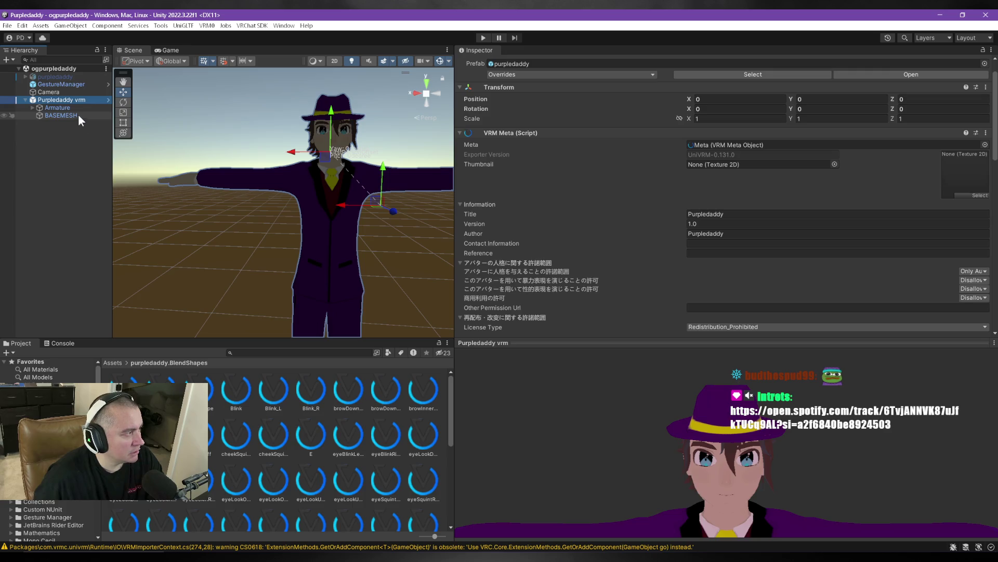
scroll(644, 271, "down", 10)
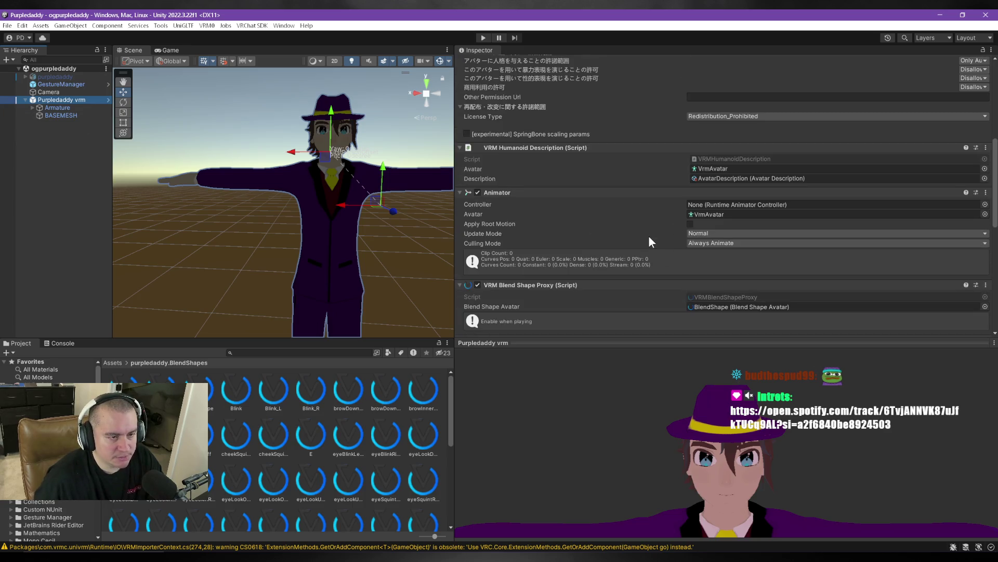
scroll(649, 236, "down", 3)
left_click(779, 252)
double_click(779, 253)
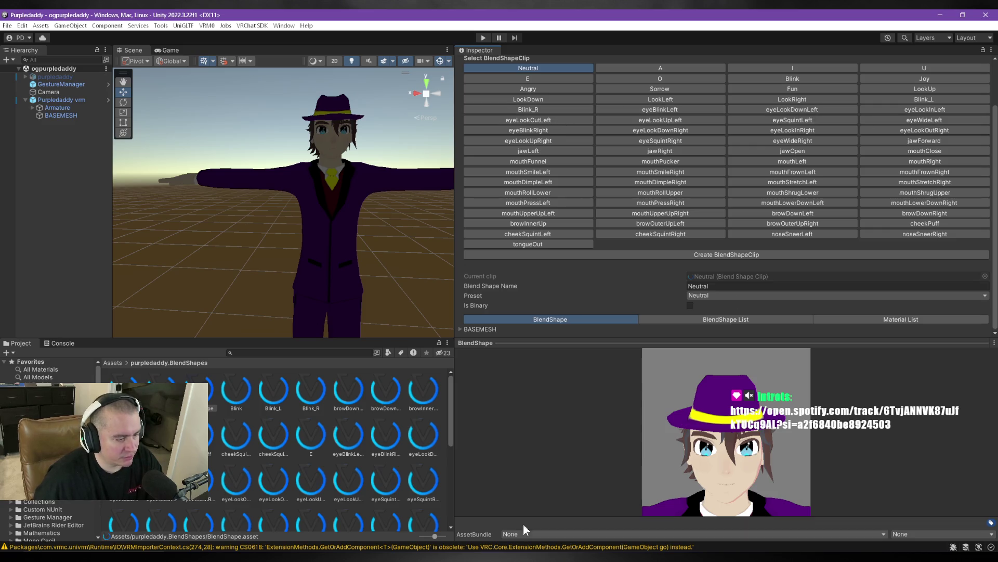
Switch back to VSeeFace with Alt+Tab to test the clips on the live avatar.
key("alt+Tab")
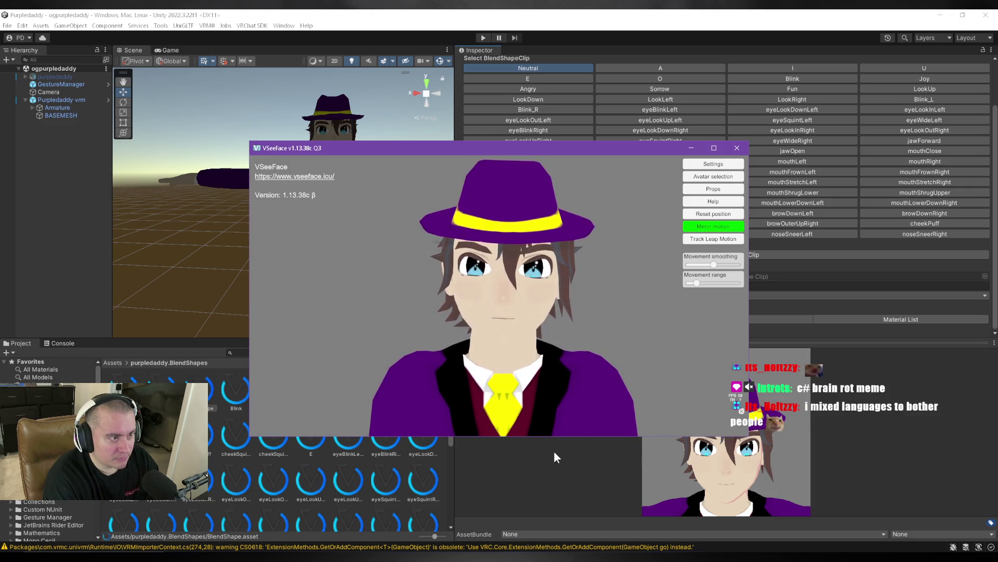
mouse_move(511, 150)
left_mouse_down()
mouse_move(617, 302)
mouse_move(592, 385)
mouse_move(589, 332)
mouse_move(536, 360)
mouse_move(556, 148)
mouse_move(511, 152)
left_mouse_up()
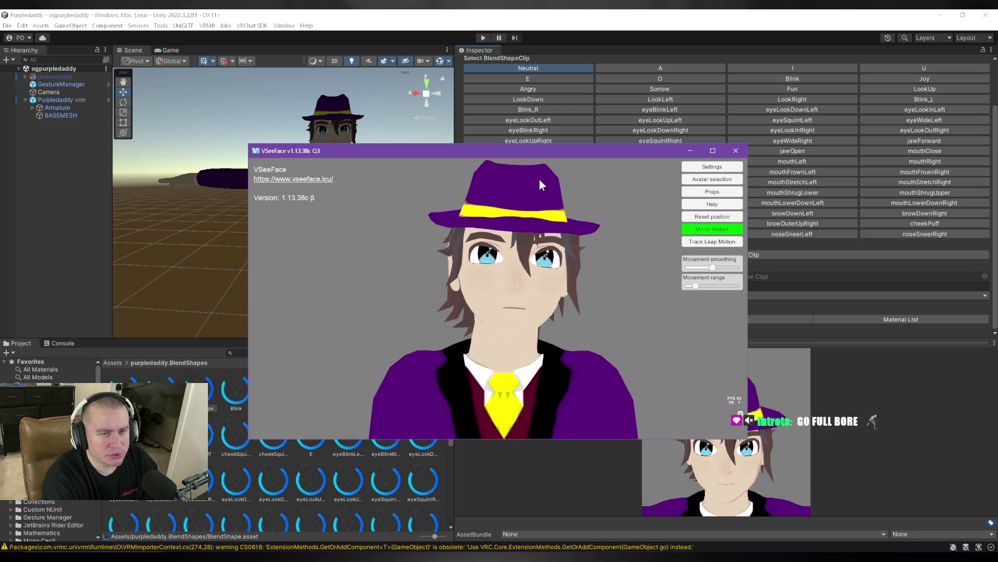
mouse_move(564, 154)
left_mouse_down()
mouse_move(458, 146)
mouse_move(445, 206)
mouse_move(459, 209)
left_mouse_up()
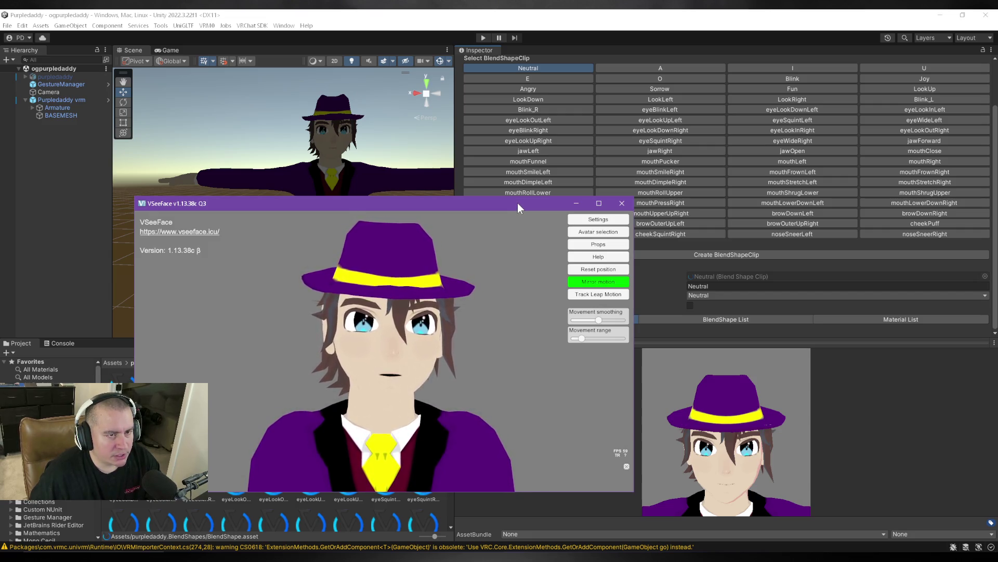
Reposition the VSeeFace preview to watch the avatar's tracked expressions, then select the mouthPressRight clip.
left_click_drag(517, 202, 523, 217)
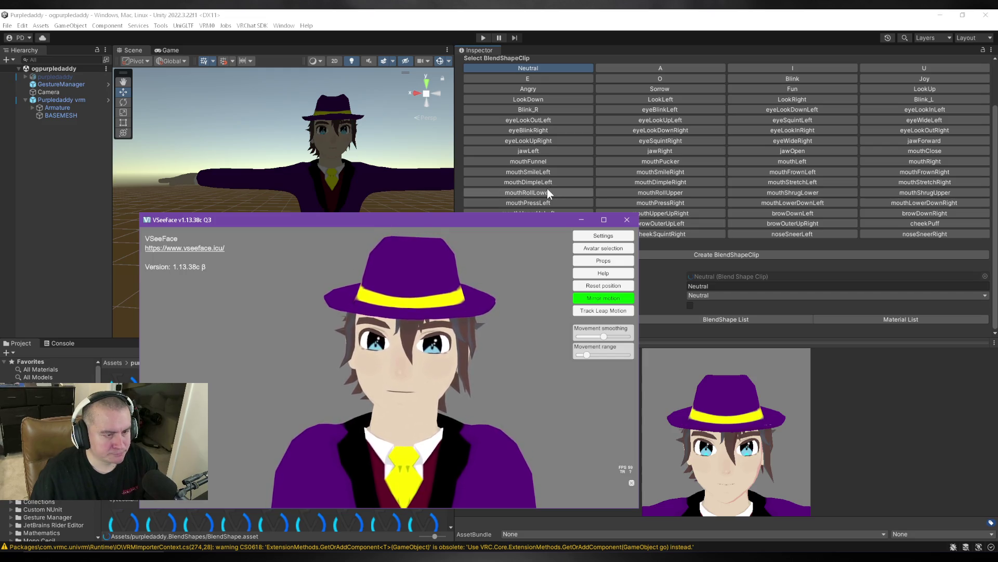
left_click_drag(519, 220, 516, 240)
left_click(666, 201)
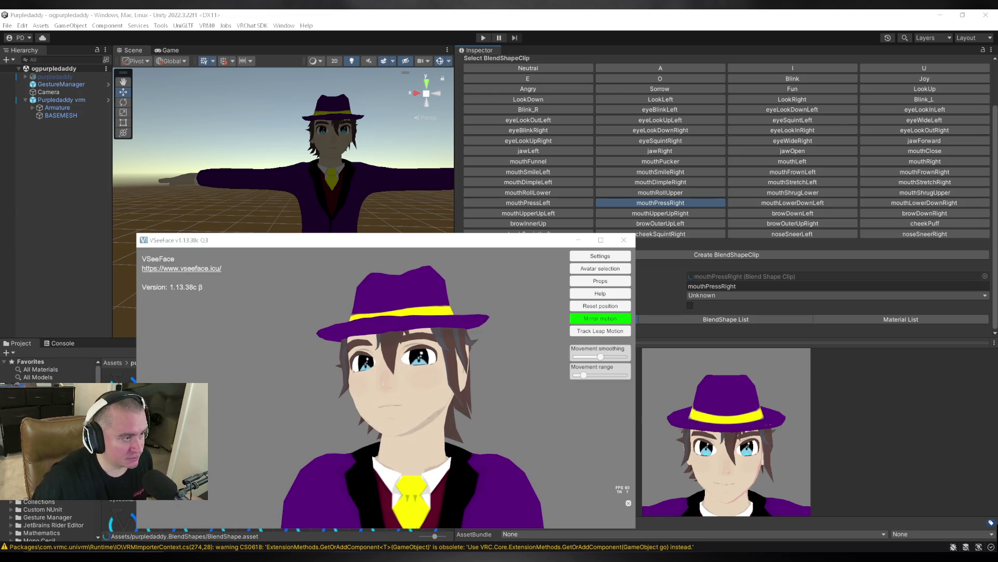
Move the VSeeFace window aside to reveal mouthPressRight's BASEMESH blend shape settings in Unity.
left_click_drag(377, 241, 997, 229)
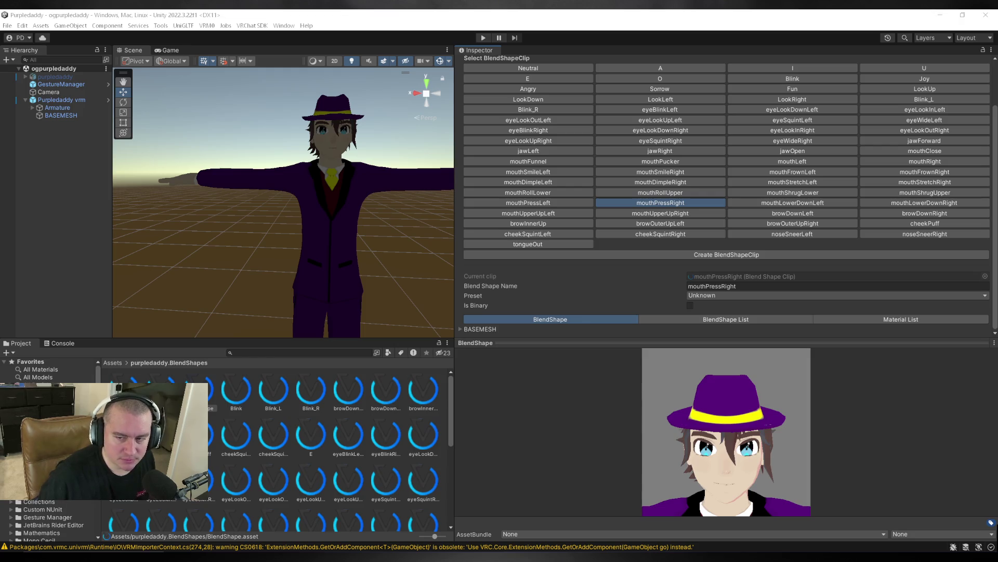